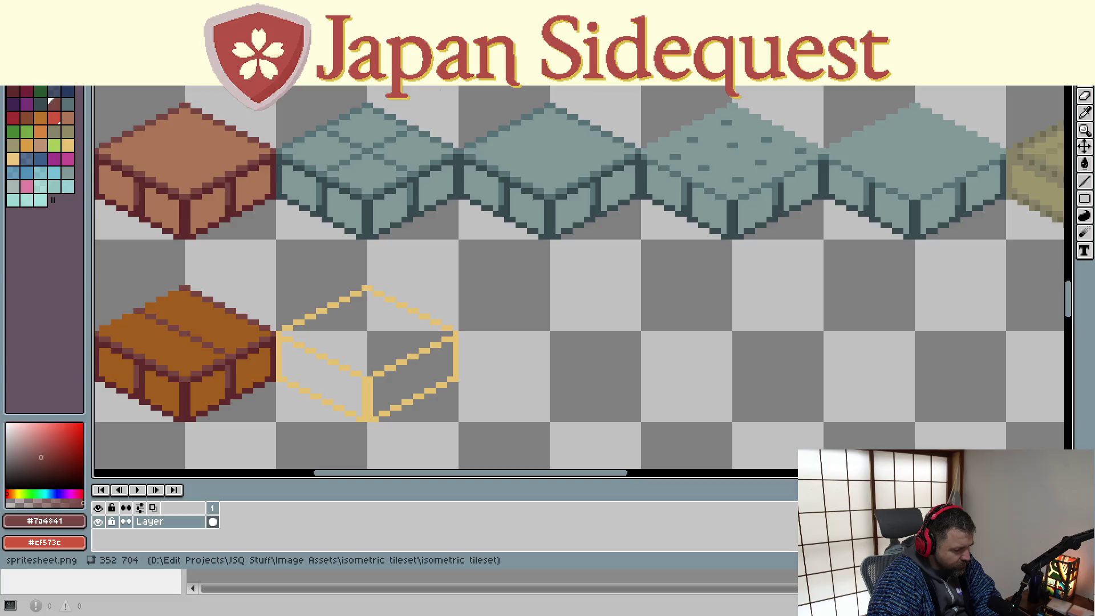
Scroll up and down through the isometric tileset to review its rows
scroll(678, 201, "down", 5)
scroll(678, 201, "up", 5)
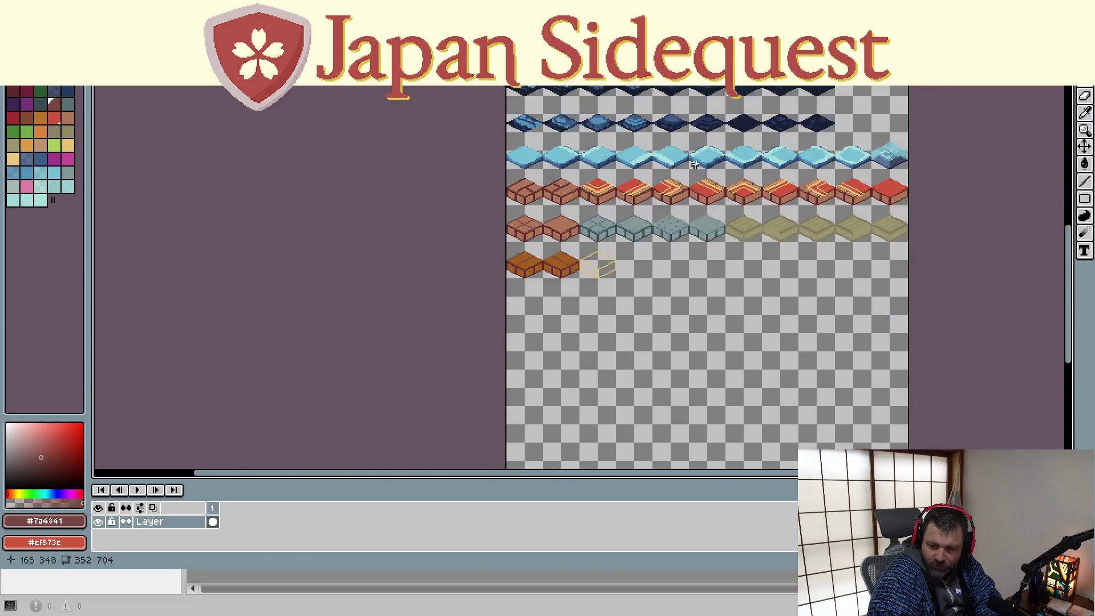
scroll(673, 212, "up", 5)
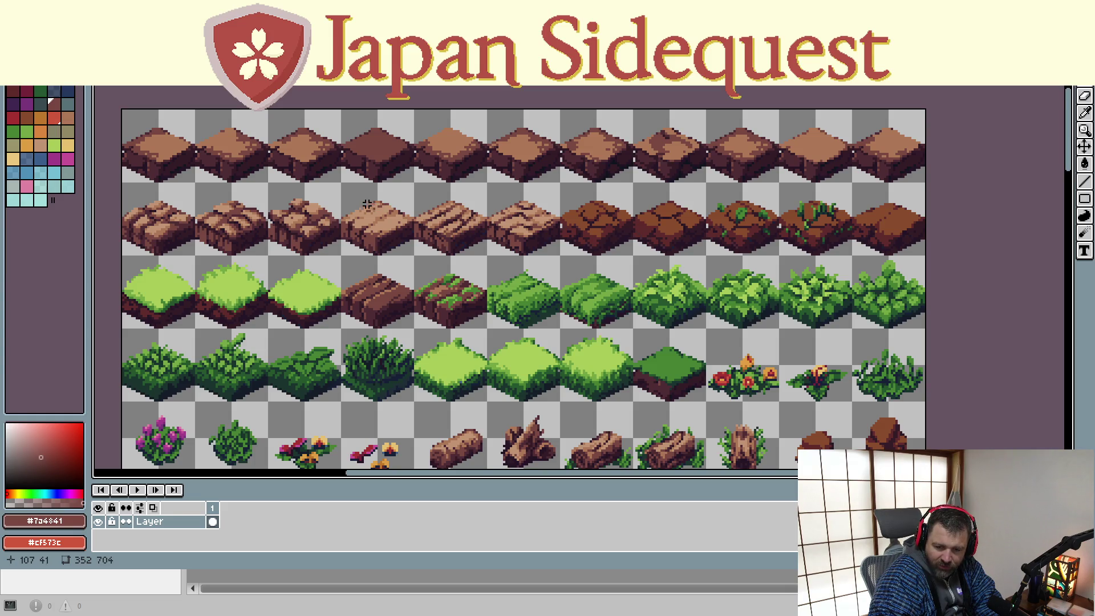
scroll(379, 269, "down", 3)
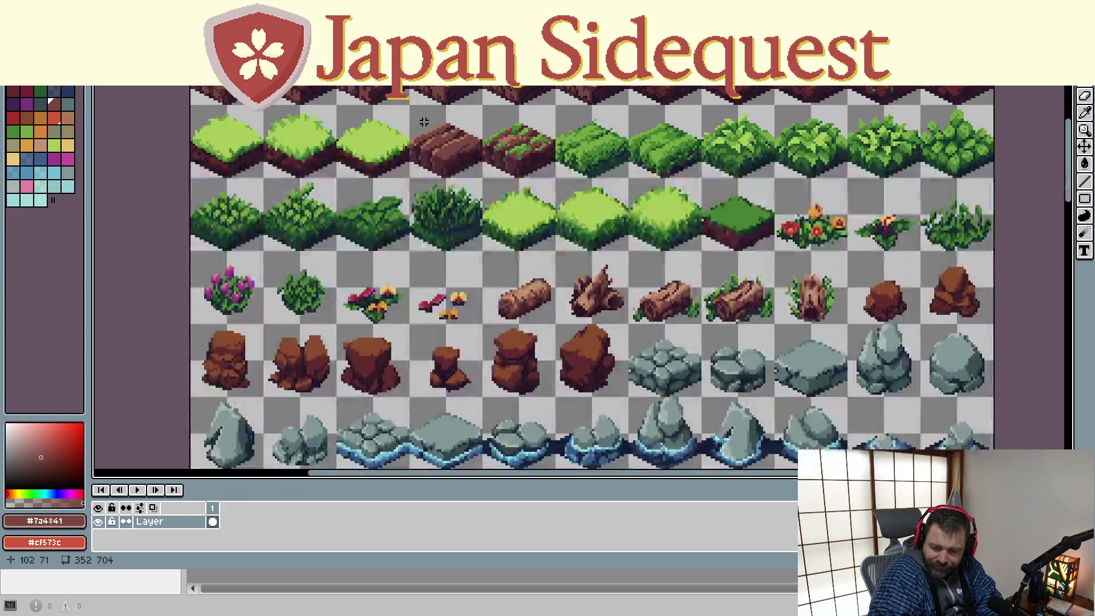
scroll(737, 198, "up", 5)
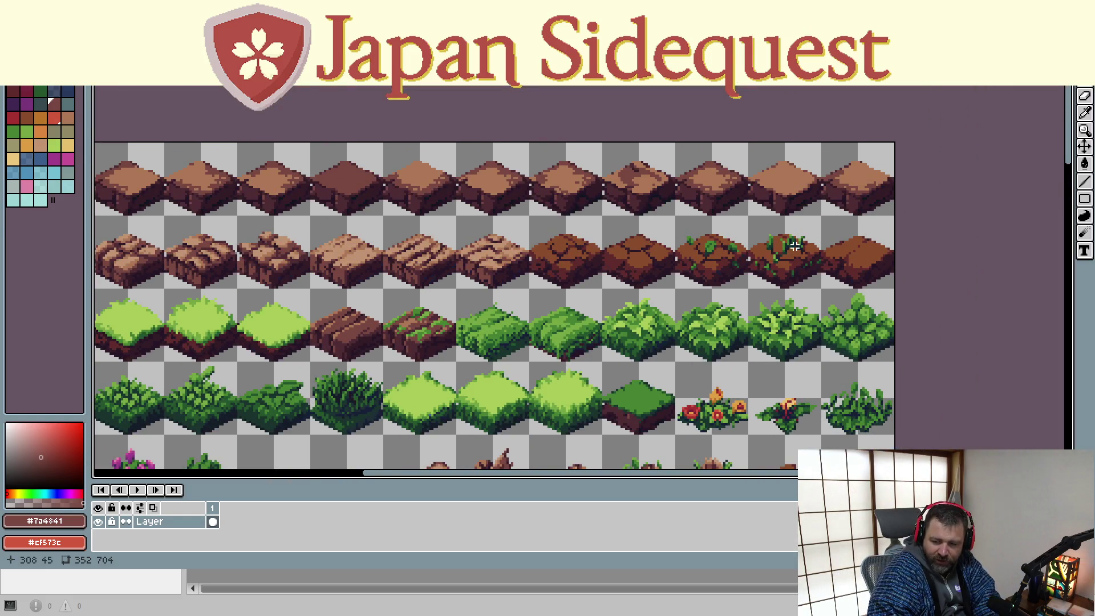
scroll(717, 213, "down", 4)
scroll(647, 247, "down", 4)
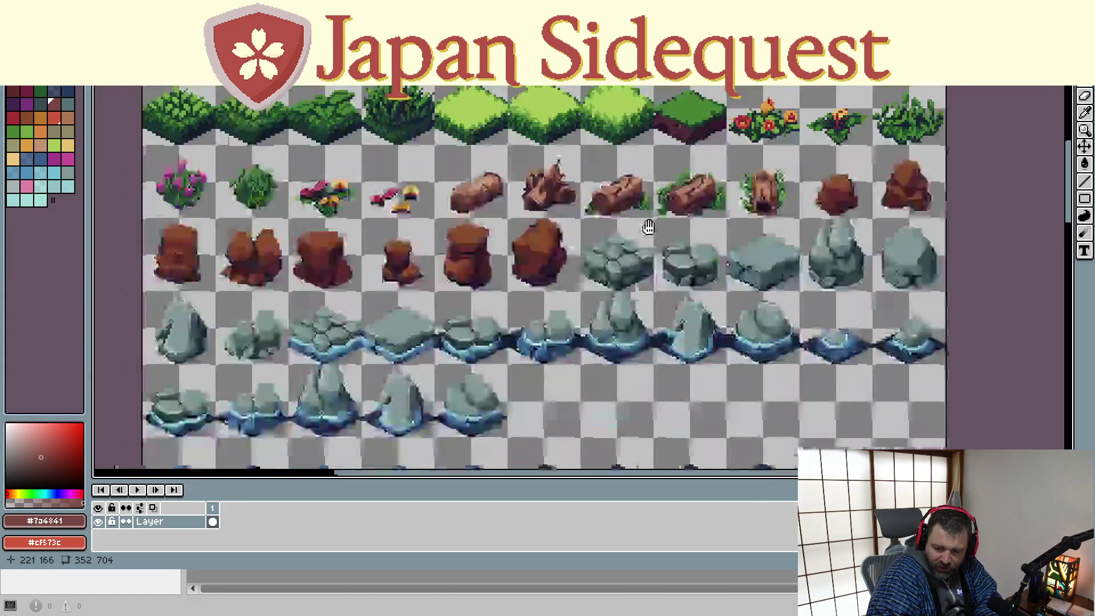
scroll(592, 354, "down", 3)
scroll(608, 320, "down", 4)
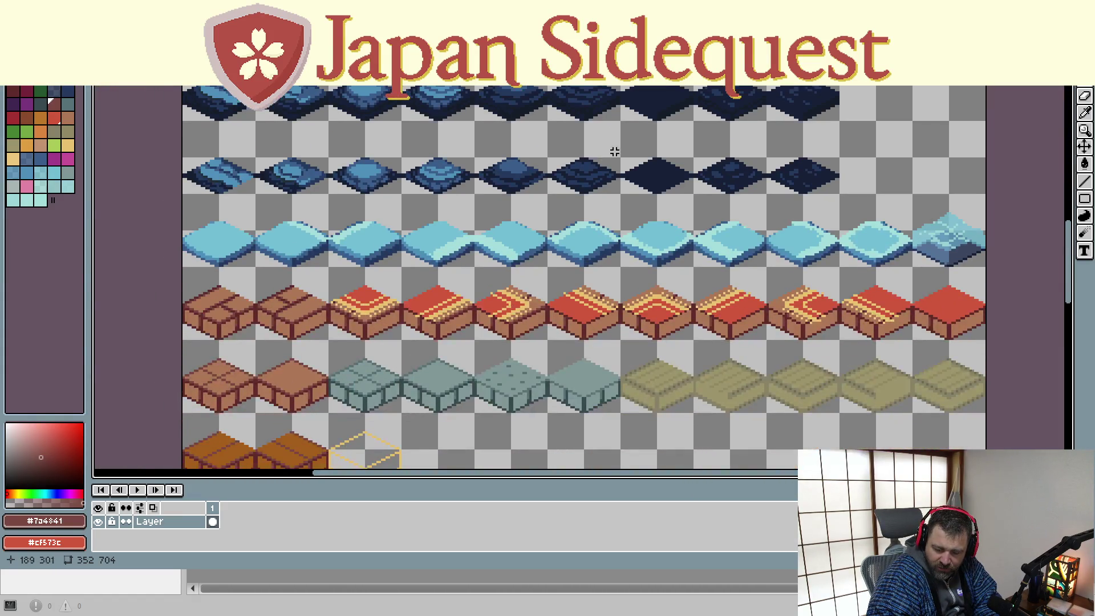
scroll(609, 362, "up", 9)
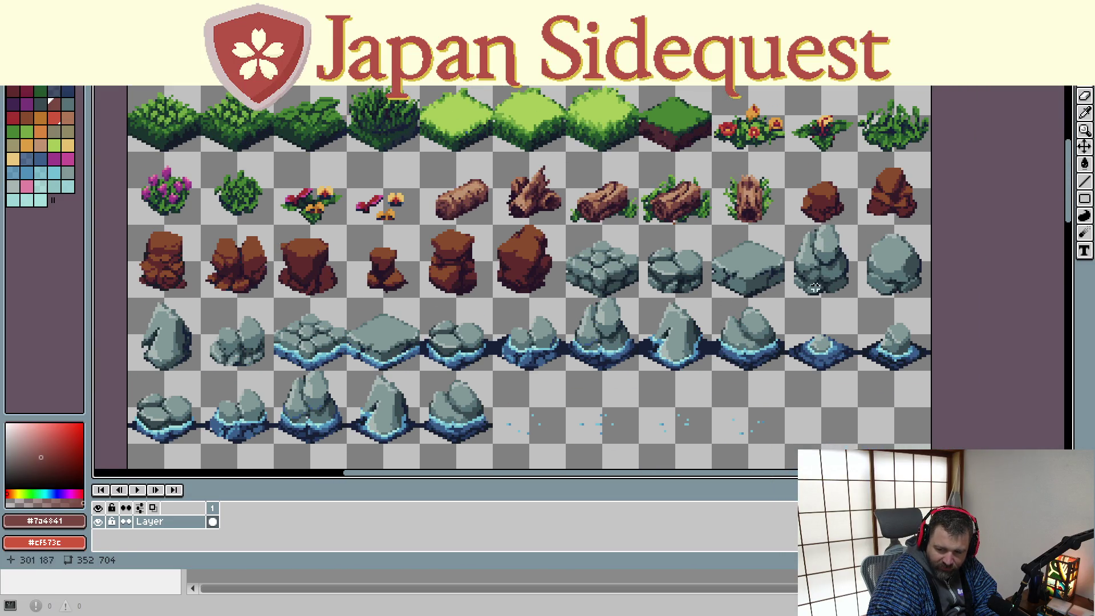
Pan to the water, roof and orange tile rows, then bring up the shoji door image results
mouse_move(535, 430)
left_mouse_down()
mouse_move(547, 317)
mouse_move(587, 252)
left_mouse_up()
left_click_drag(580, 342, 562, 184)
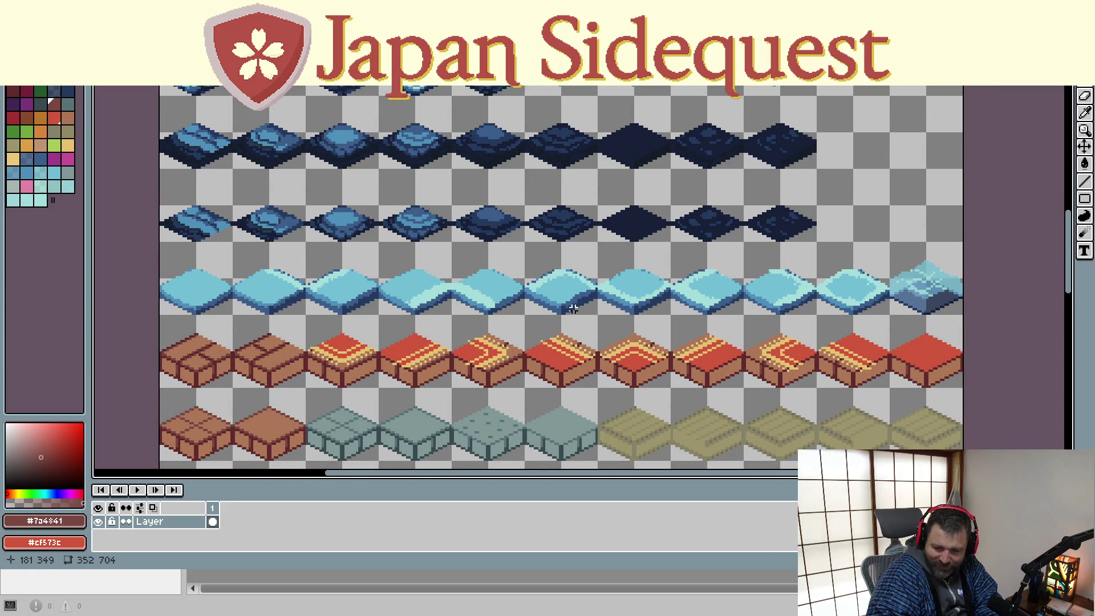
scroll(570, 240, "down", 3)
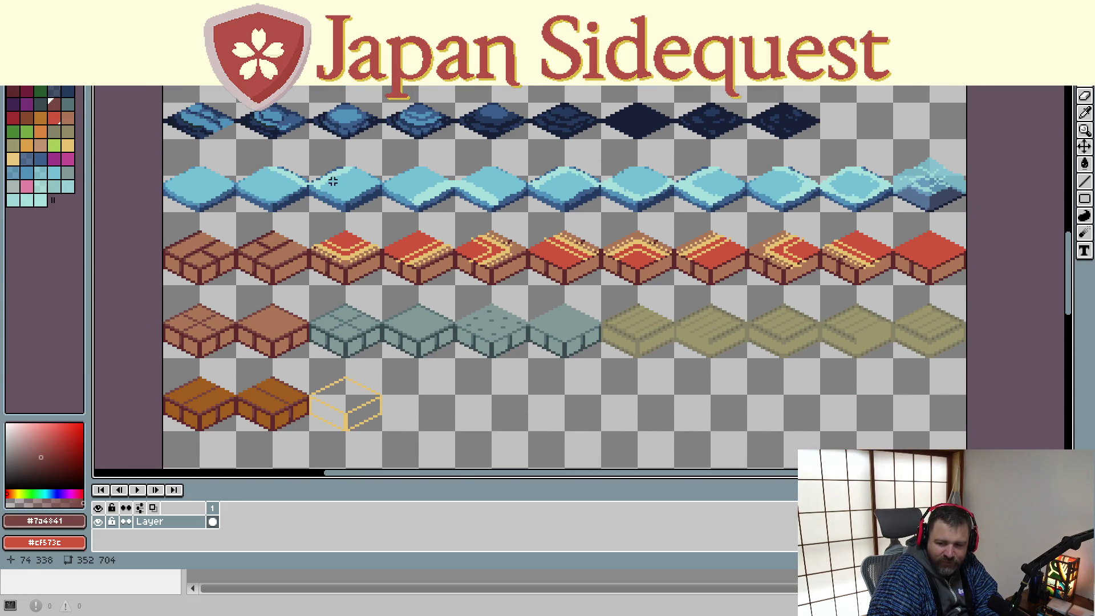
left_click_drag(513, 363, 524, 326)
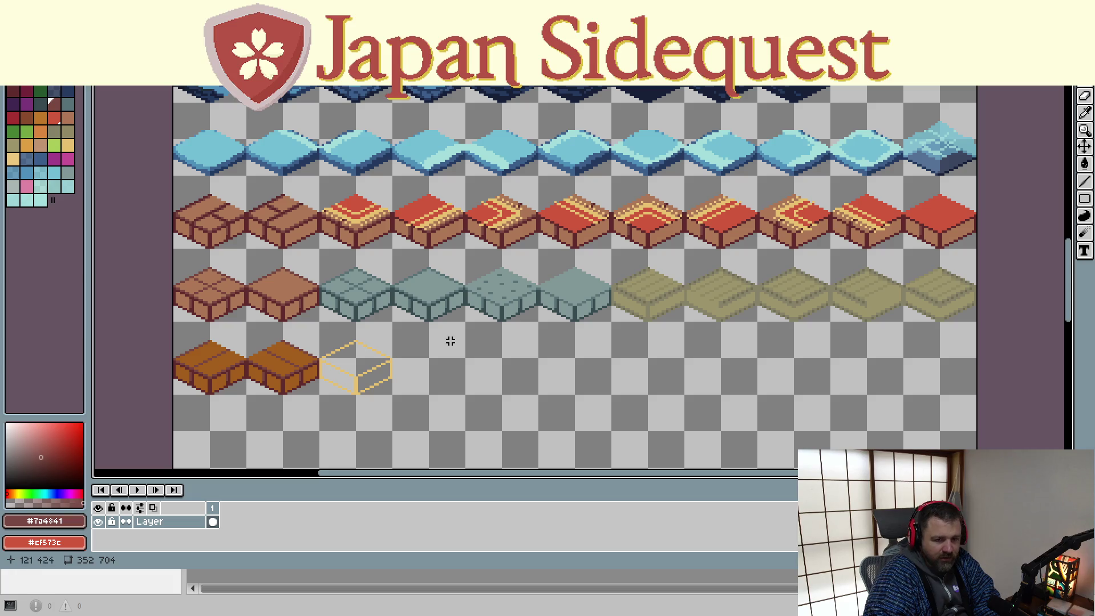
key("alt+Tab")
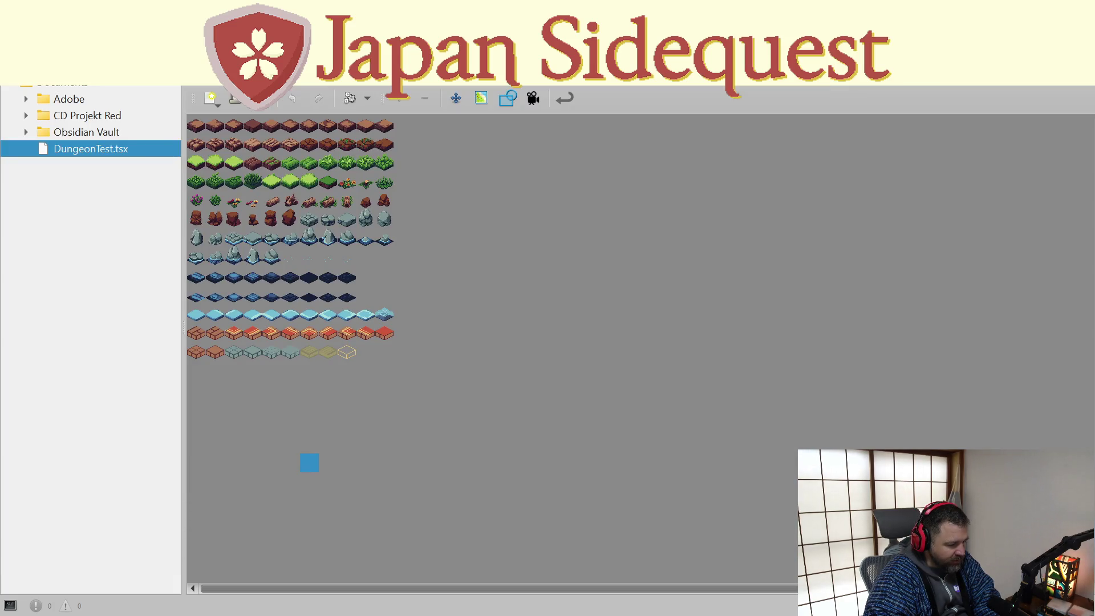
key("alt+Tab")
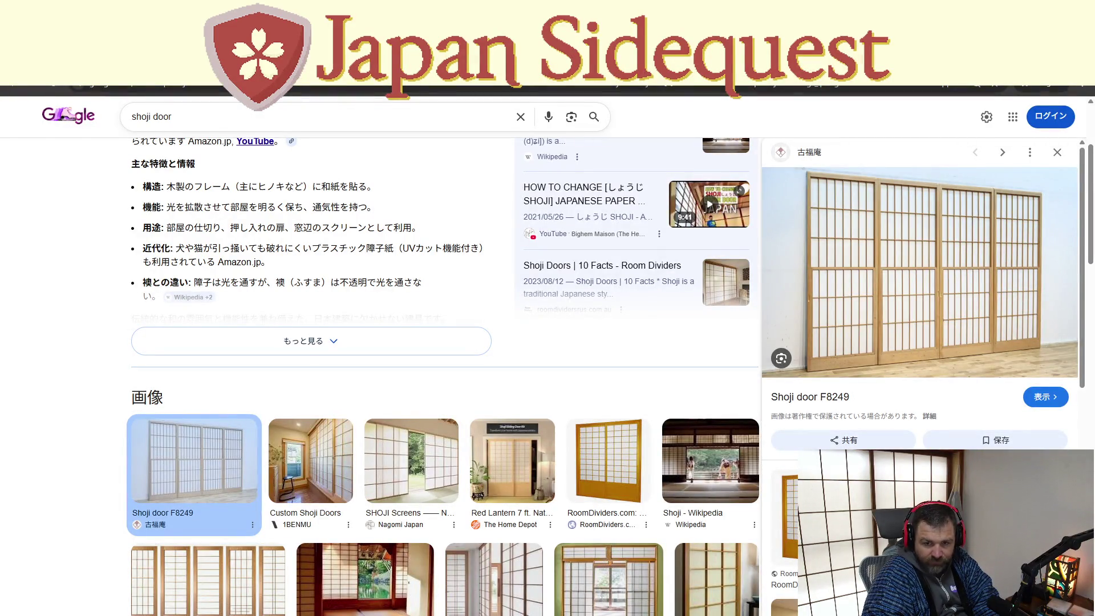
Search Google for 'japanese castle wall' in a new Incognito window
key("ctrl+shift+n")
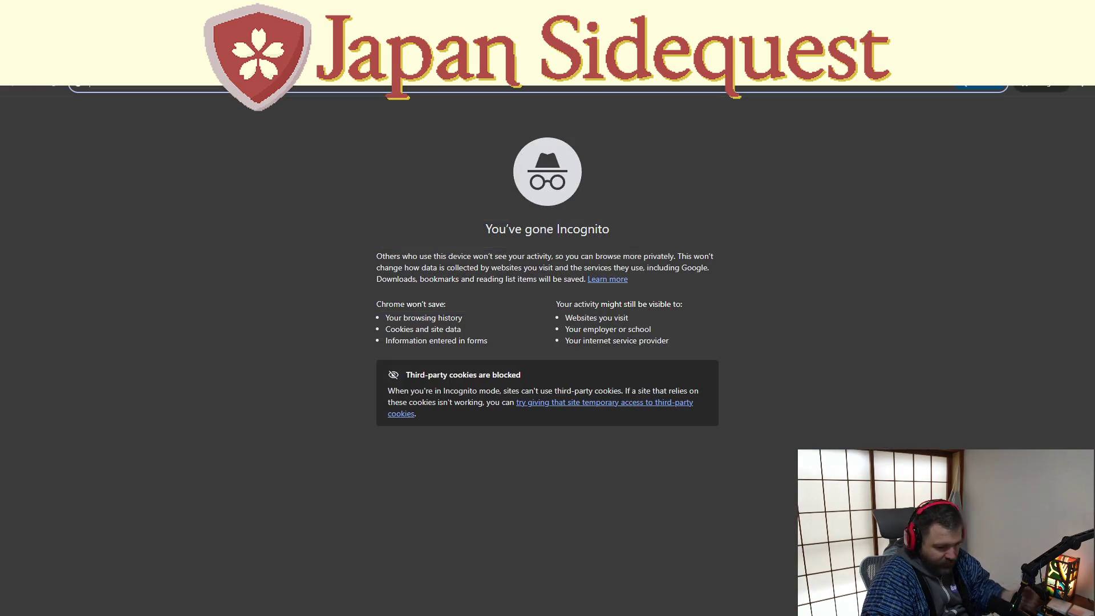
type("j")
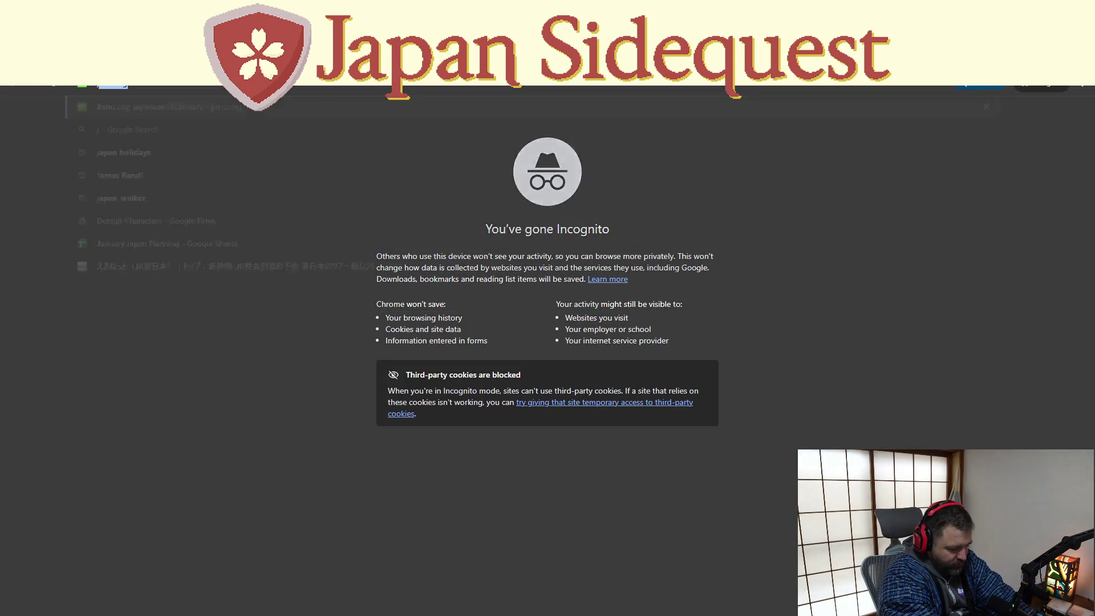
type("apanese castle wall")
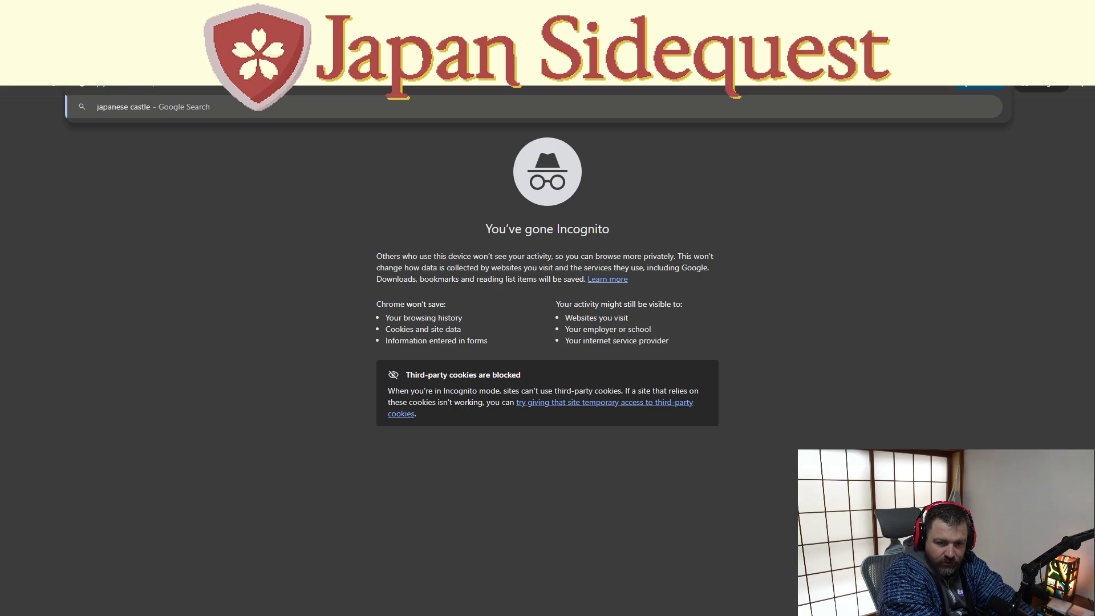
key("Return")
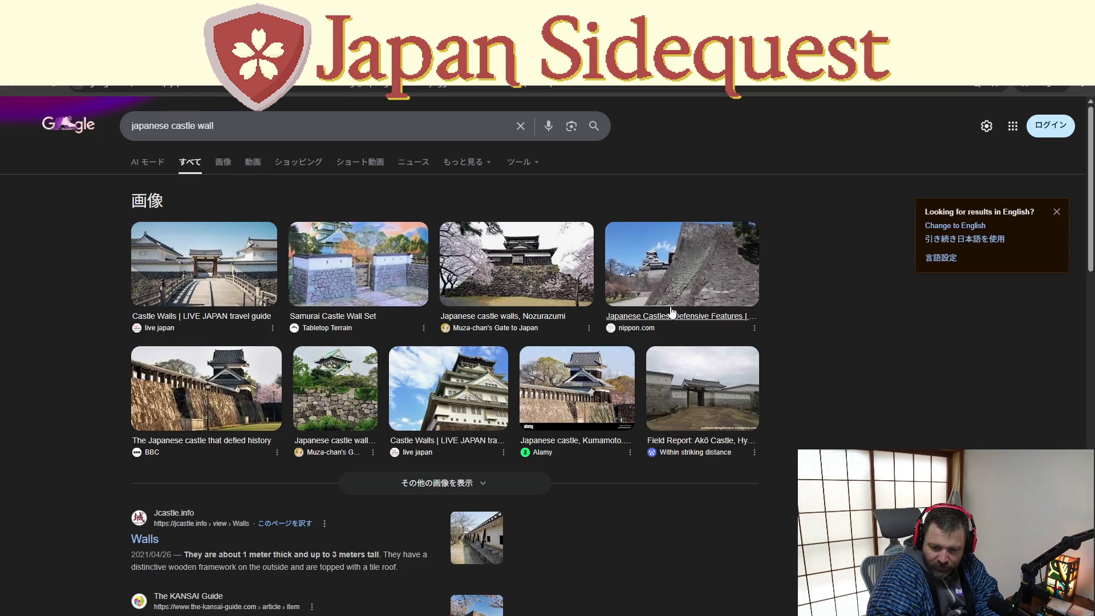
Preview the nippon.com castle wall photo and the Samurai Castle Wall Set, then return to Aseprite
left_click(687, 240)
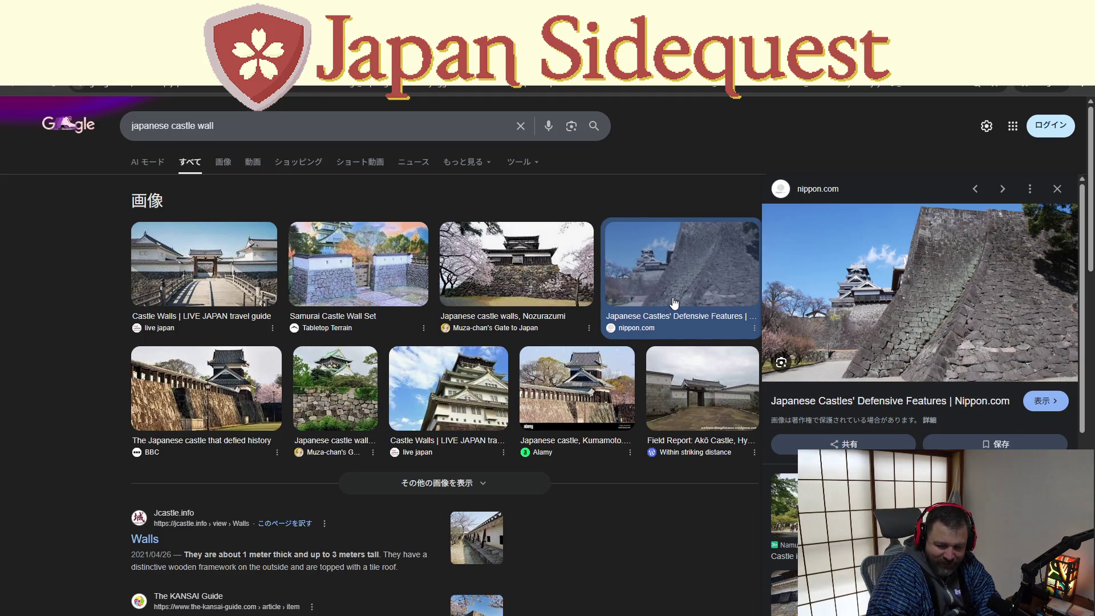
scroll(855, 371, "down", 5)
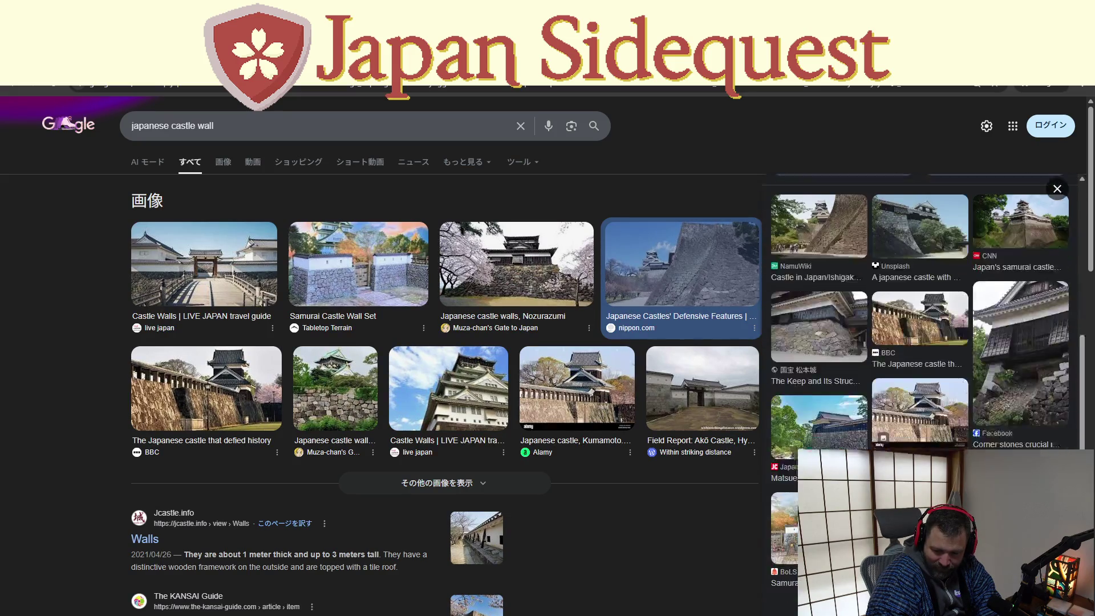
scroll(920, 394, "up", 3)
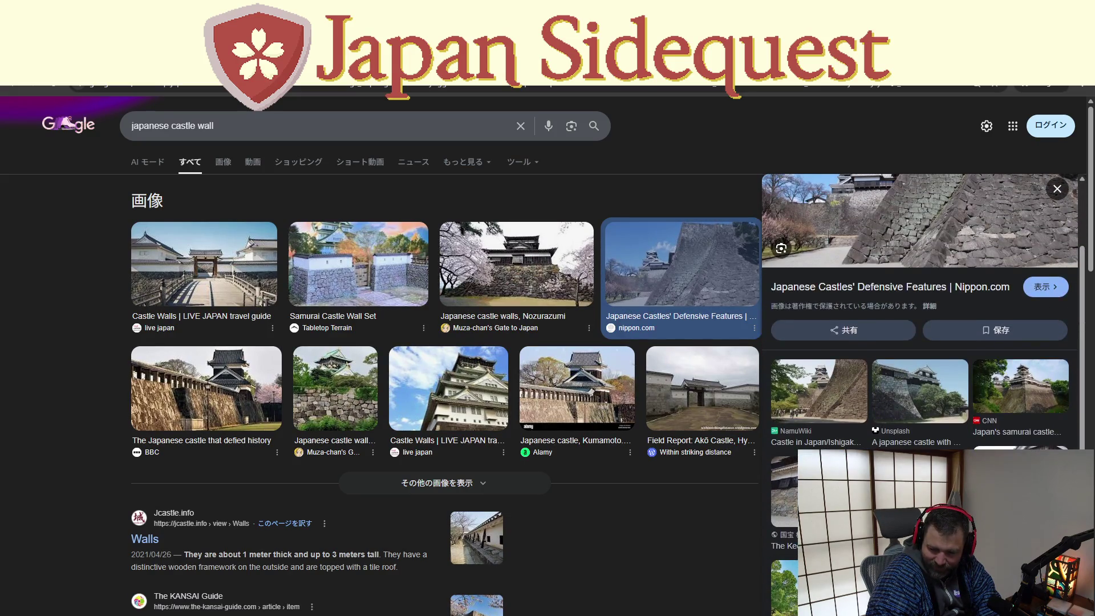
scroll(919, 393, "down", 4)
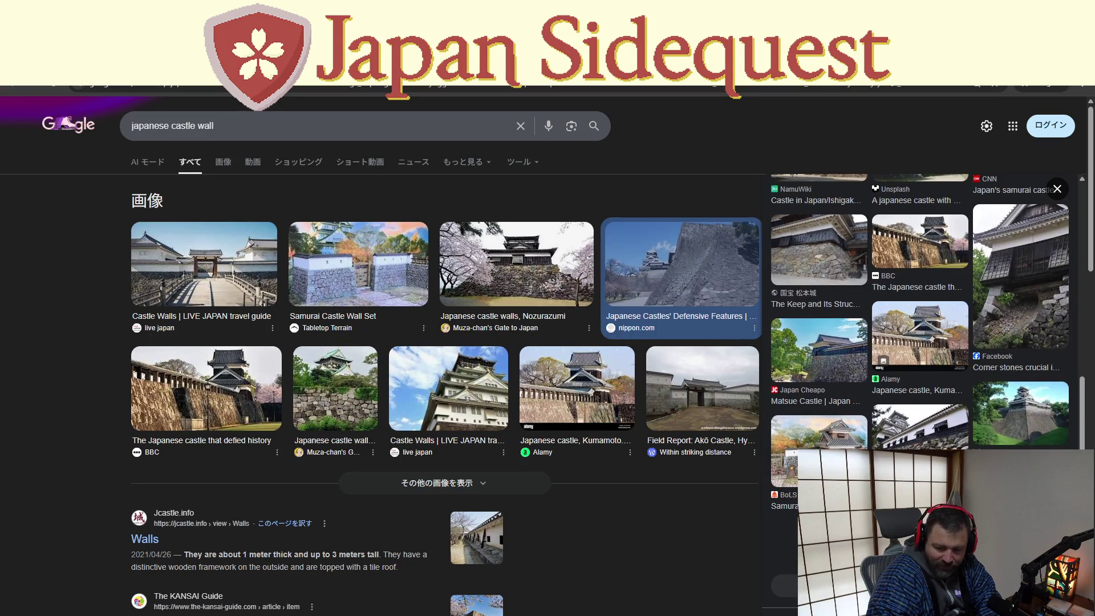
scroll(919, 393, "up", 4)
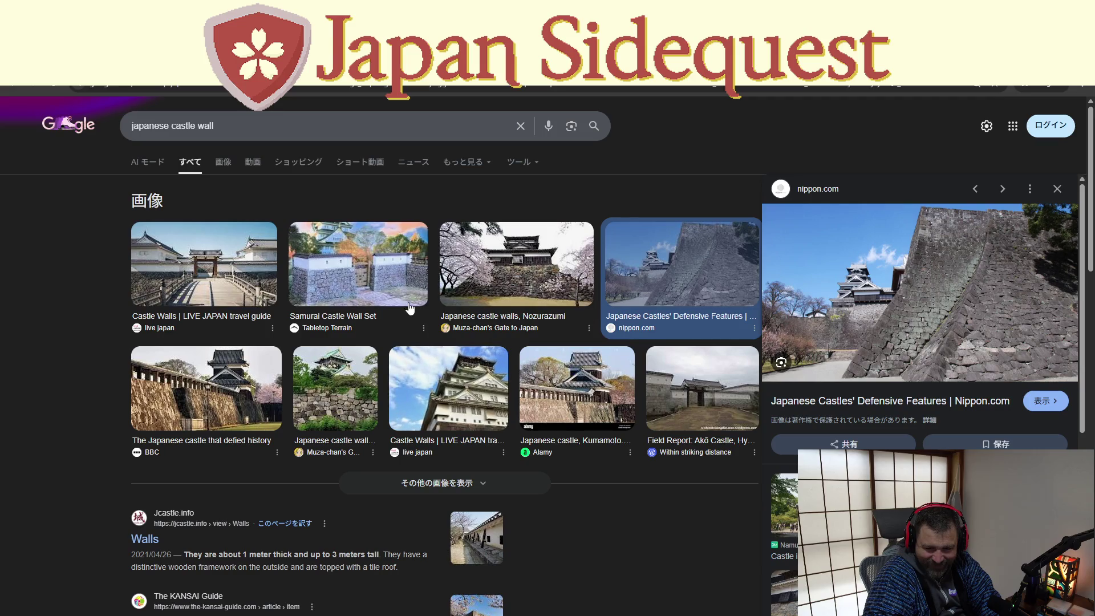
left_click(400, 288)
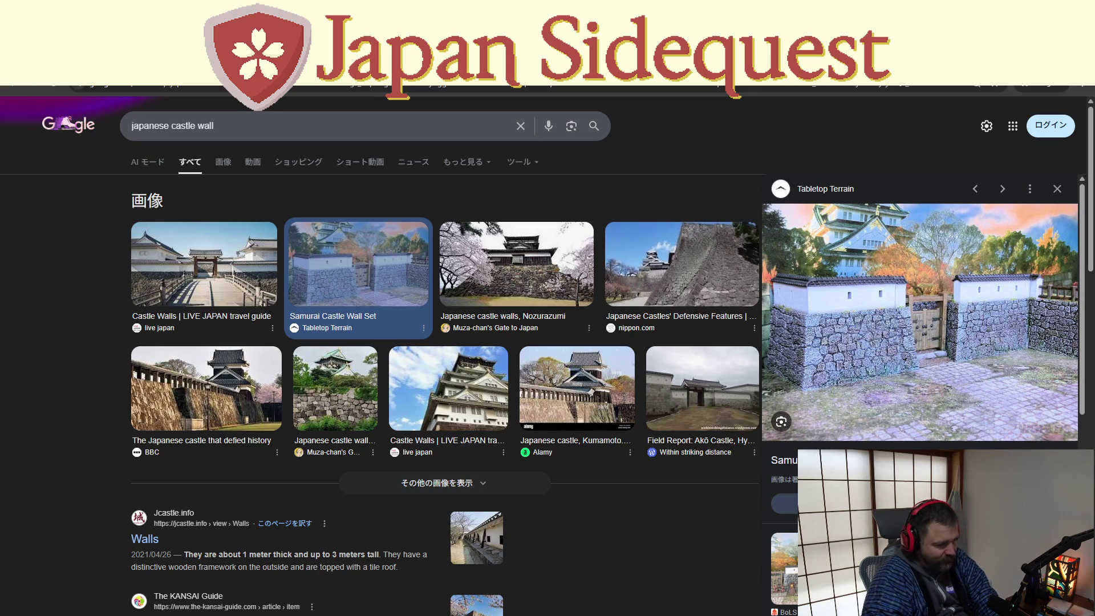
key("alt+Tab")
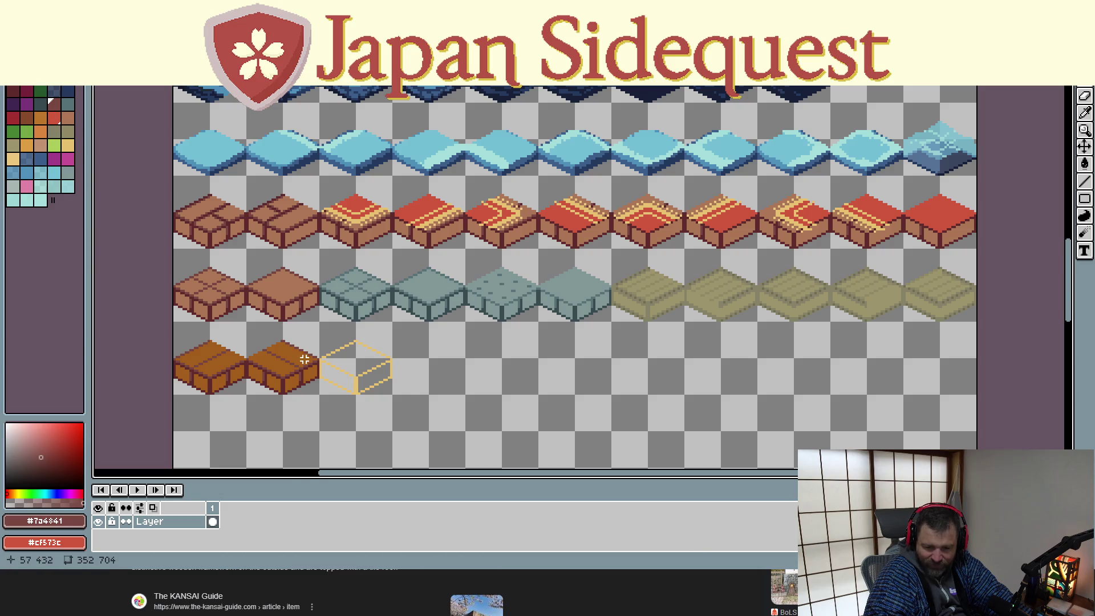
Draw three near-black diagonal strokes across the top of the empty box outline
scroll(305, 360, "up", 3)
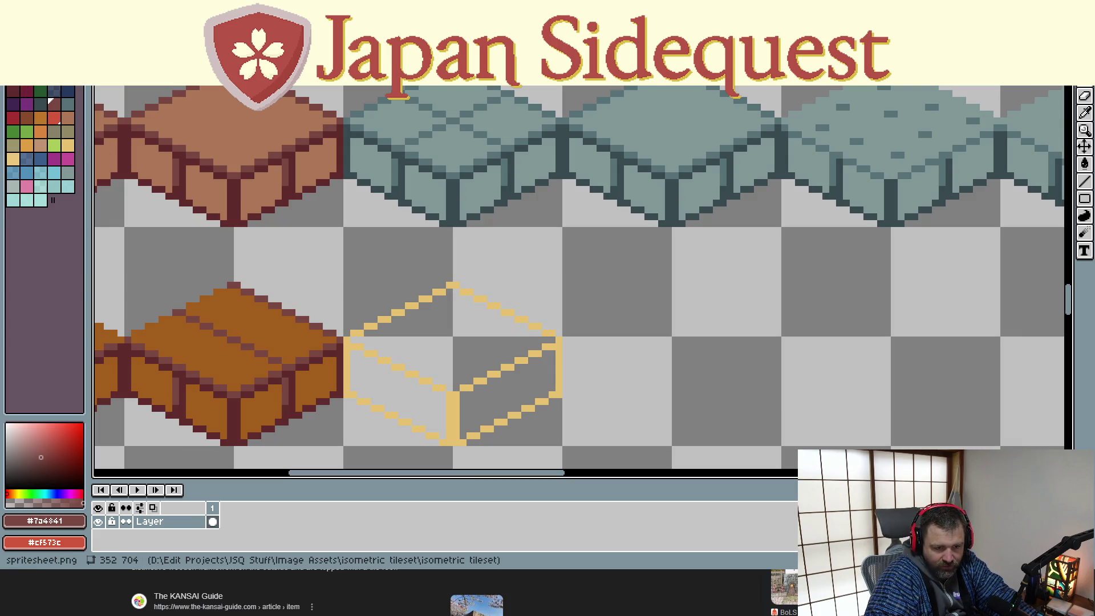
left_click(26, 80)
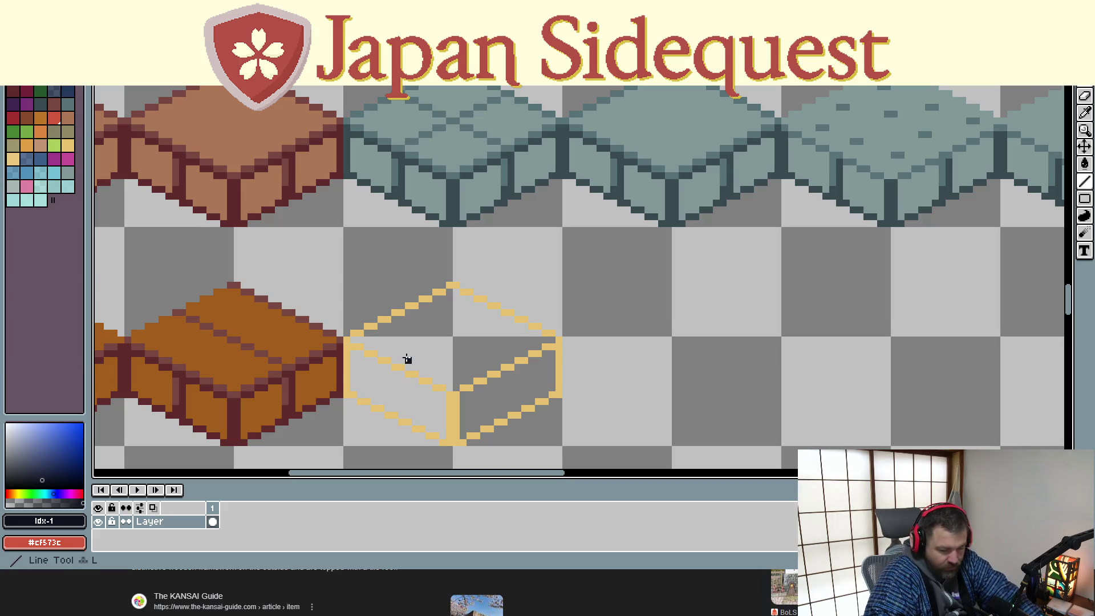
mouse_move(407, 361)
left_mouse_down()
mouse_move(457, 342)
mouse_move(485, 311)
mouse_move(497, 317)
left_mouse_up()
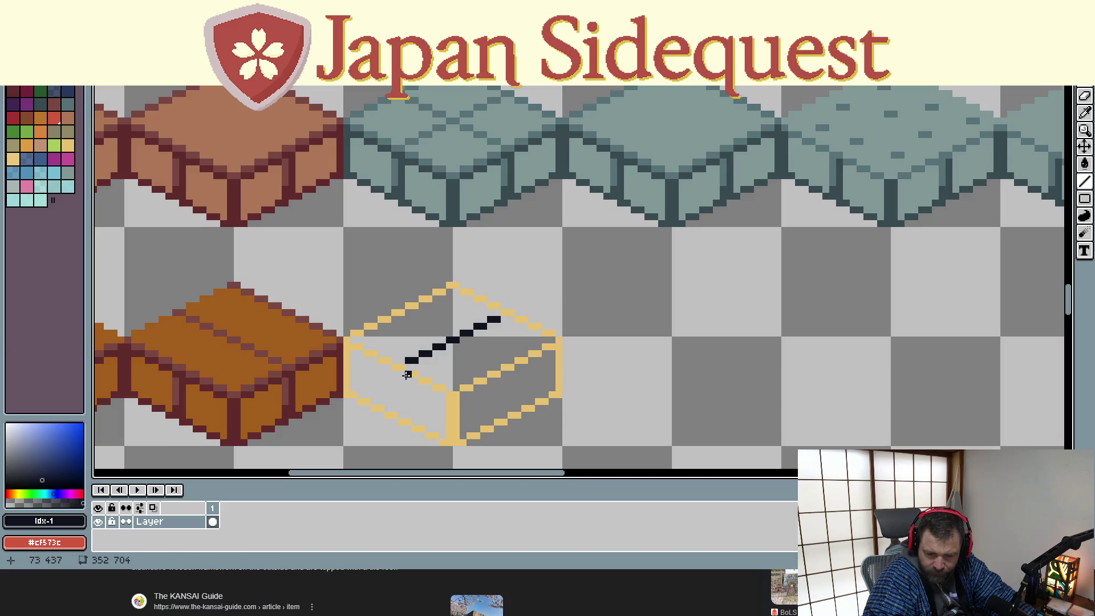
left_click_drag(409, 368, 508, 320)
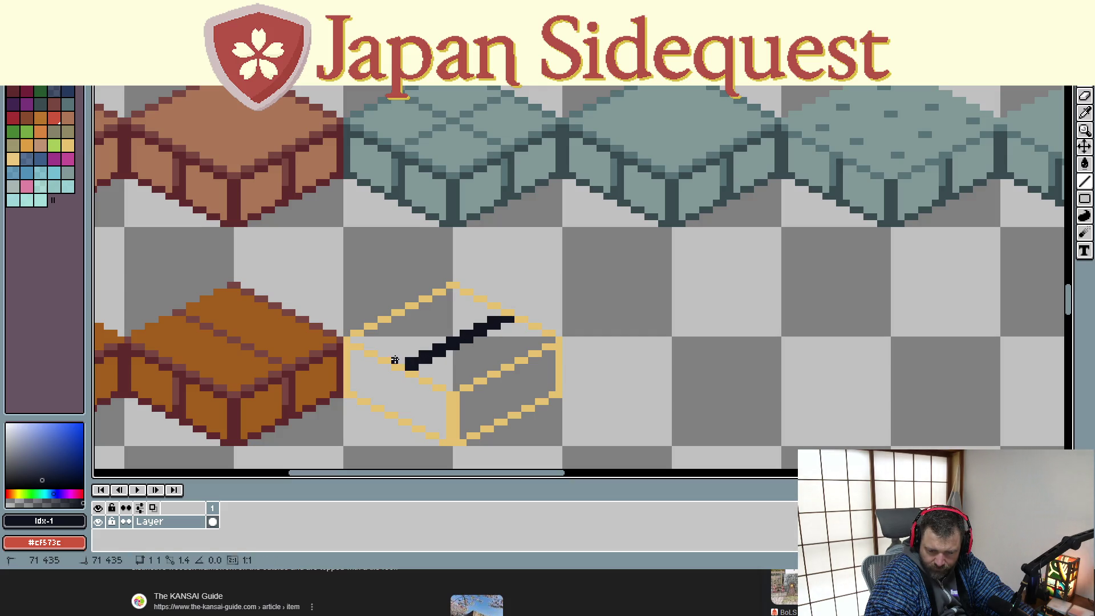
left_click_drag(395, 360, 495, 309)
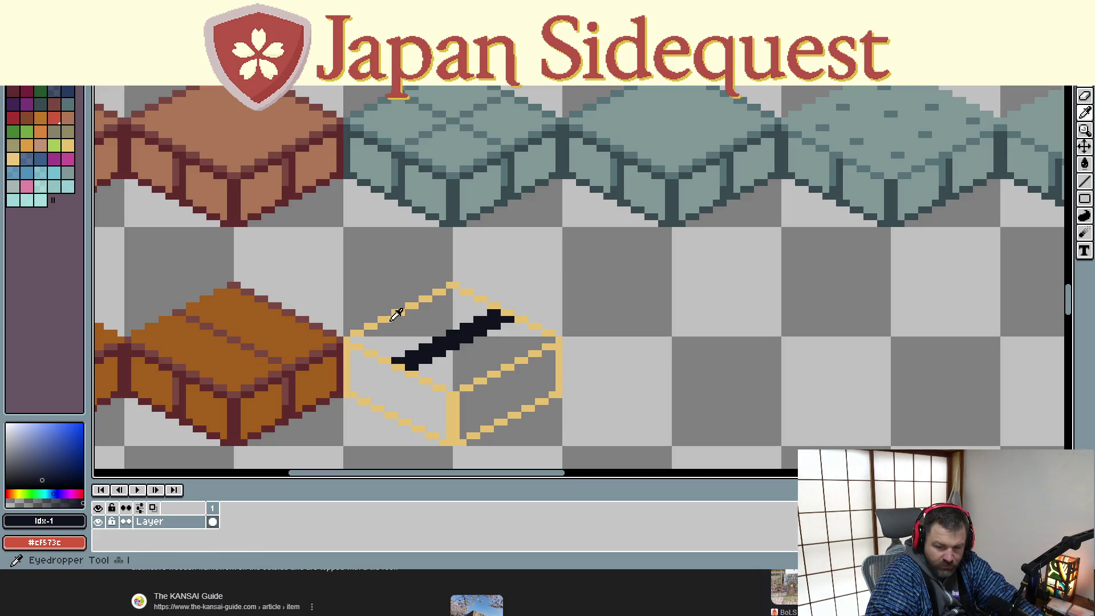
Trim three pixels off the stroke's lower-left end and extend it at the top in black
left_click(408, 336, "alt")
left_click(394, 361)
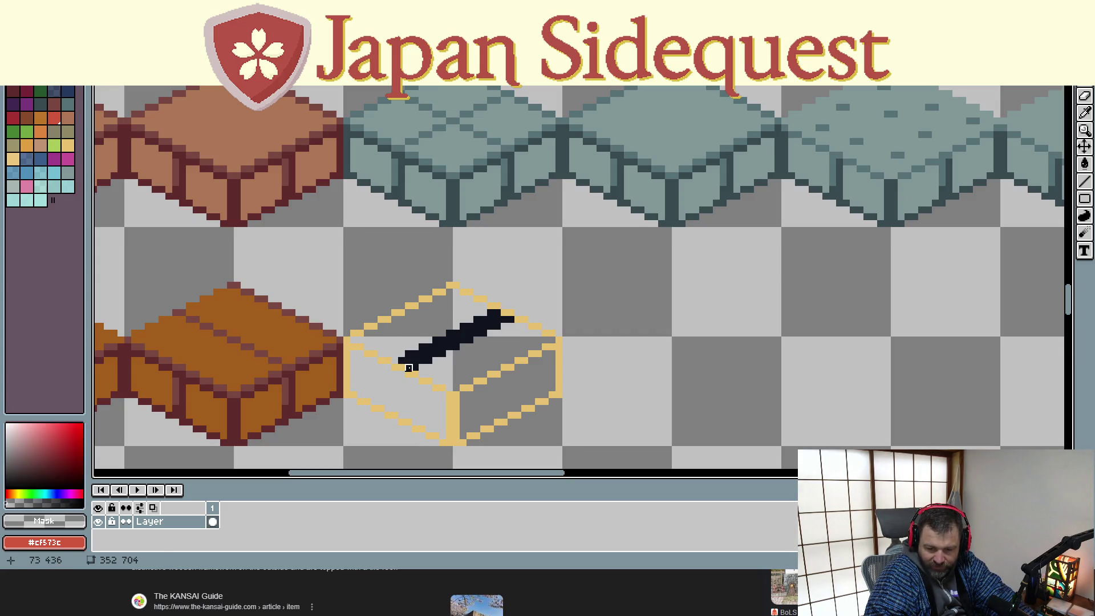
left_click(401, 363)
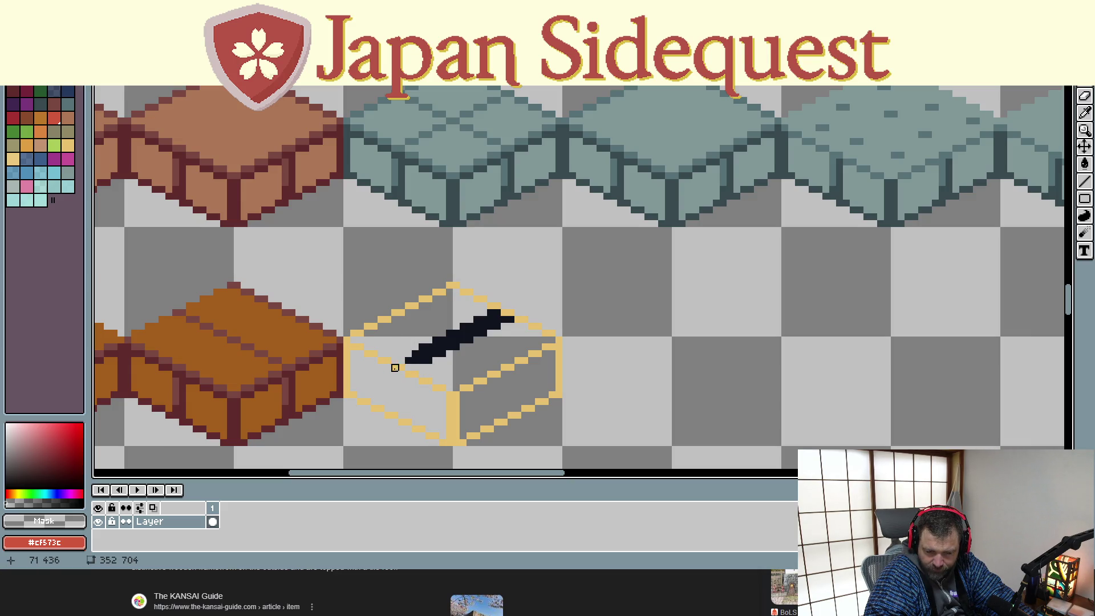
left_click(409, 361)
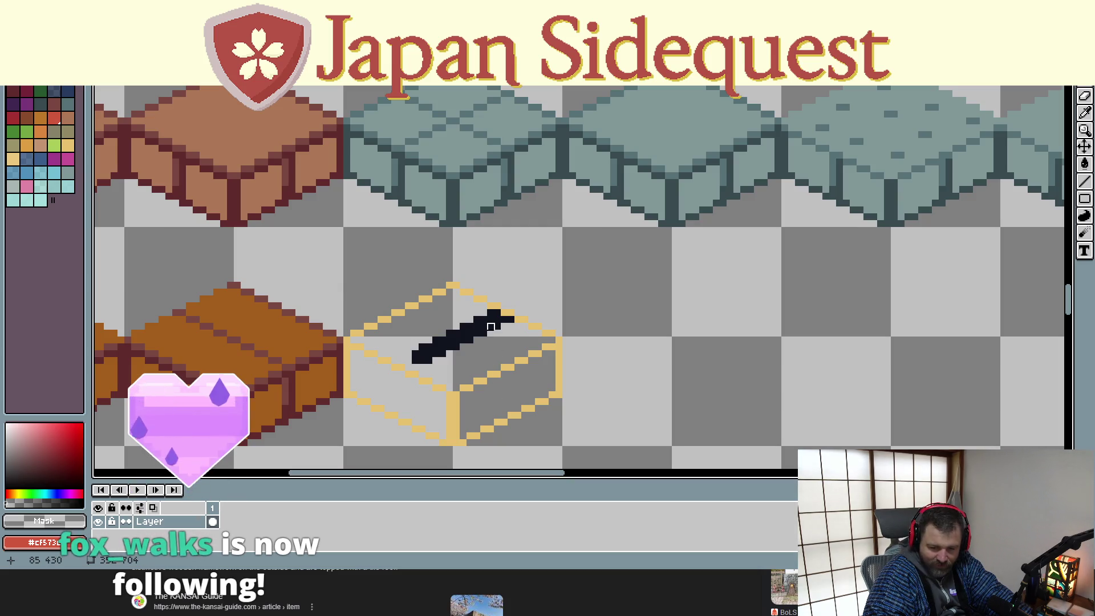
left_click(497, 312, "alt")
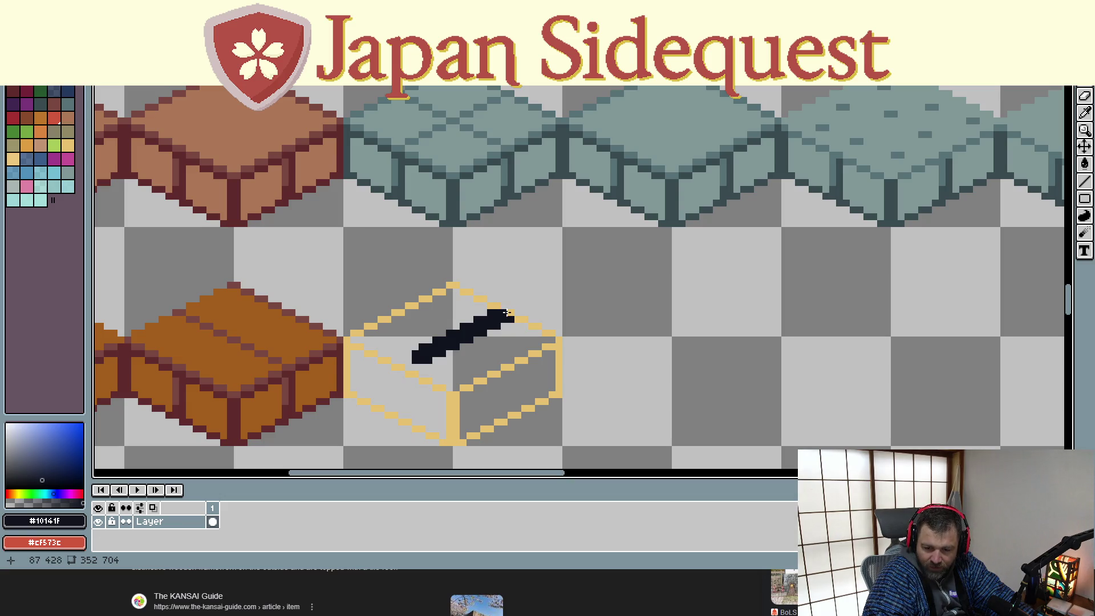
left_click(507, 315)
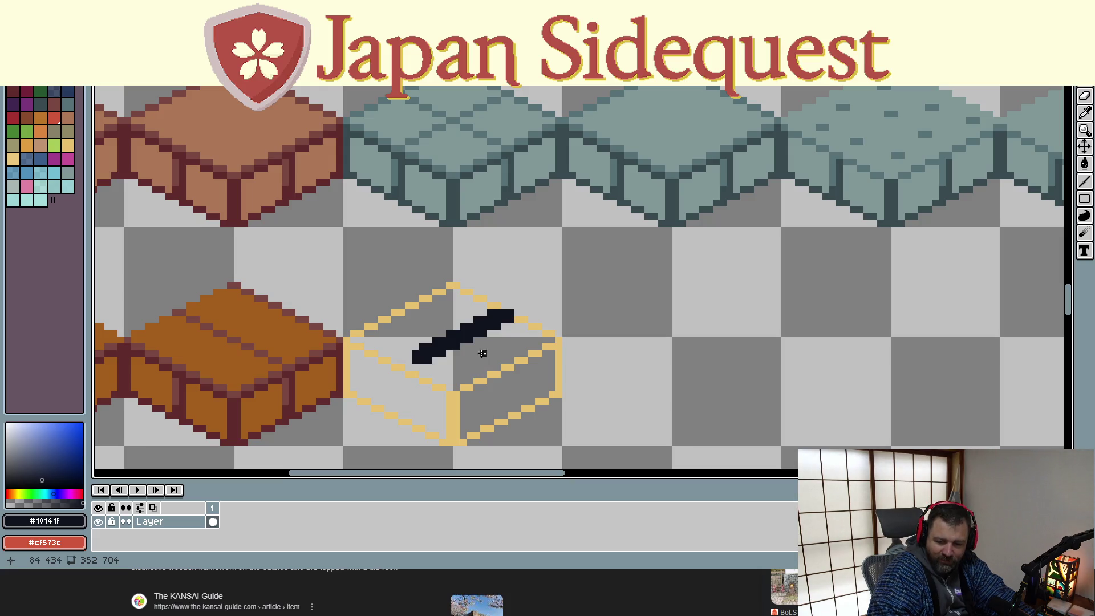
scroll(508, 302, "up", 2)
Zoom the tile sheet out and back in to frame the outlined box for tan #d9b17c work
scroll(501, 318, "down", 2)
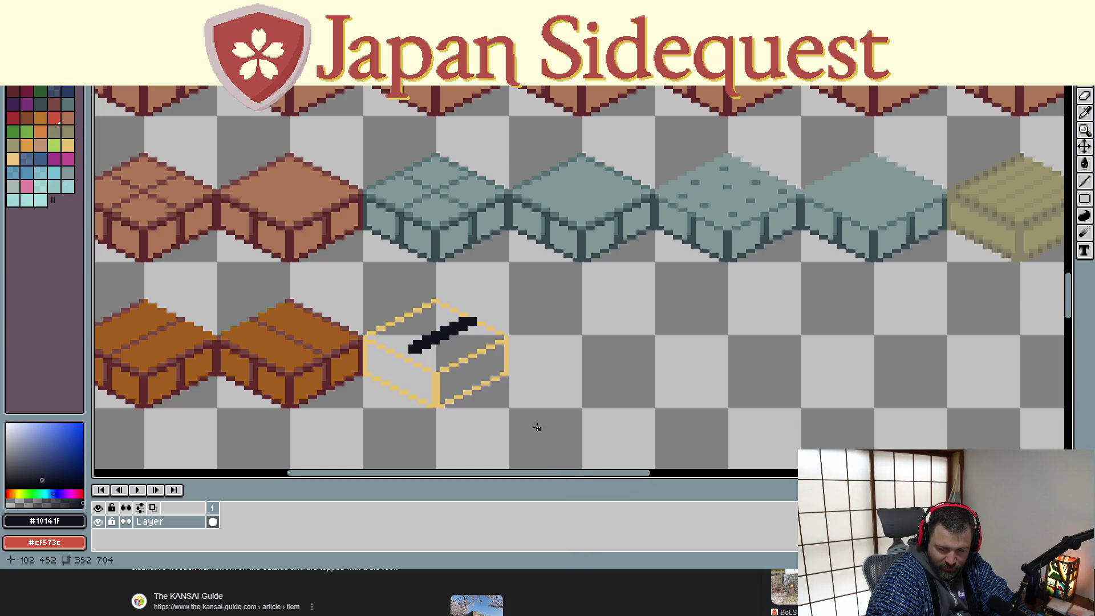
scroll(537, 425, "down", 1)
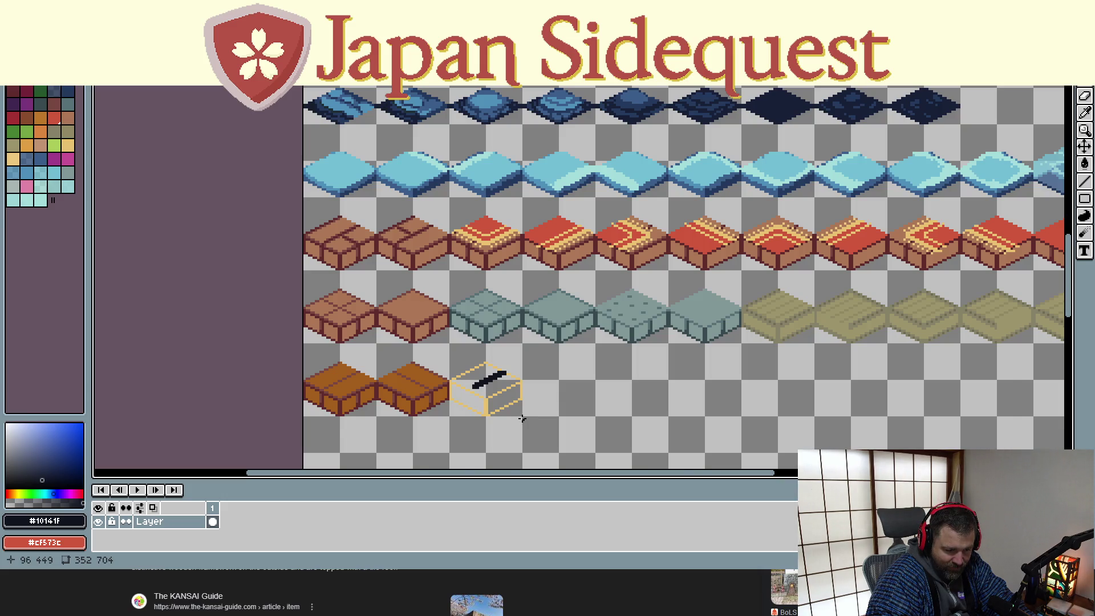
scroll(522, 418, "up", 2)
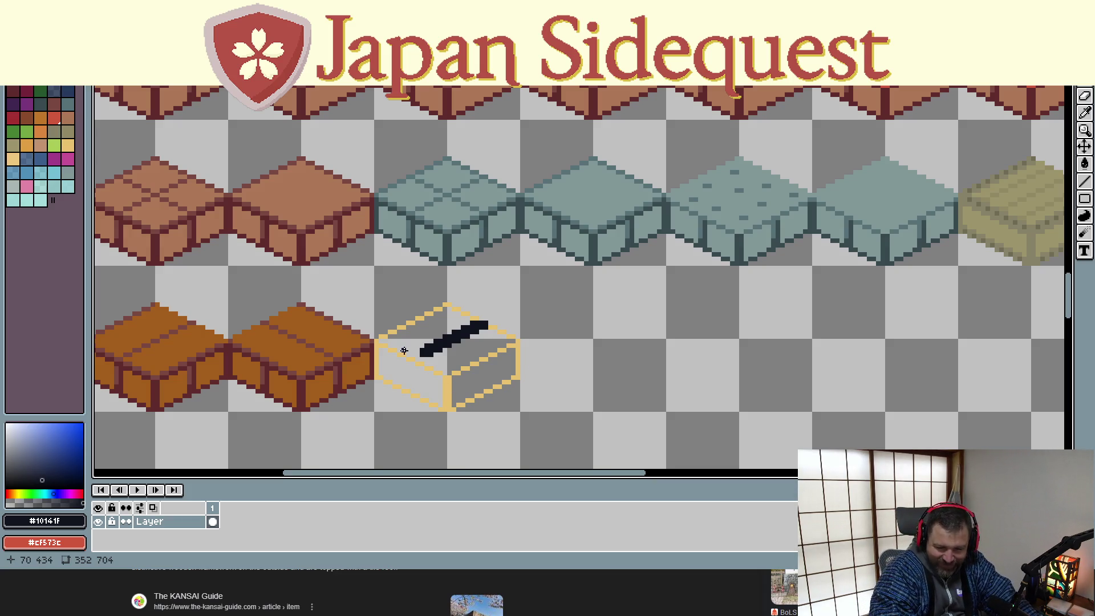
scroll(407, 335, "up", 2)
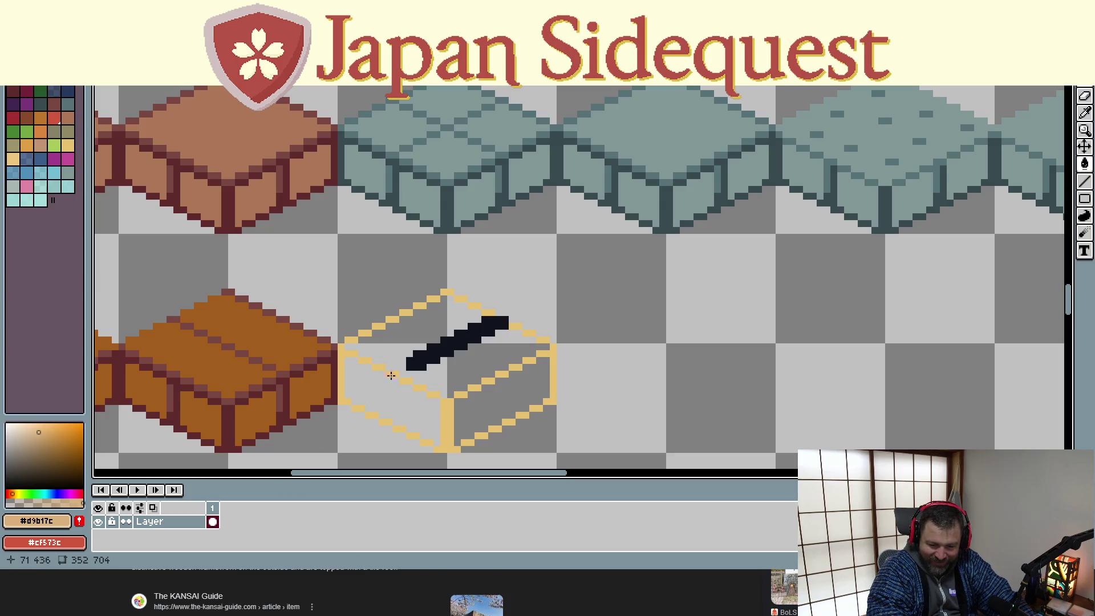
Recolour the dark stroke tan, draw two tan lines rising from the box, and erase stray pixels
left_click(435, 353)
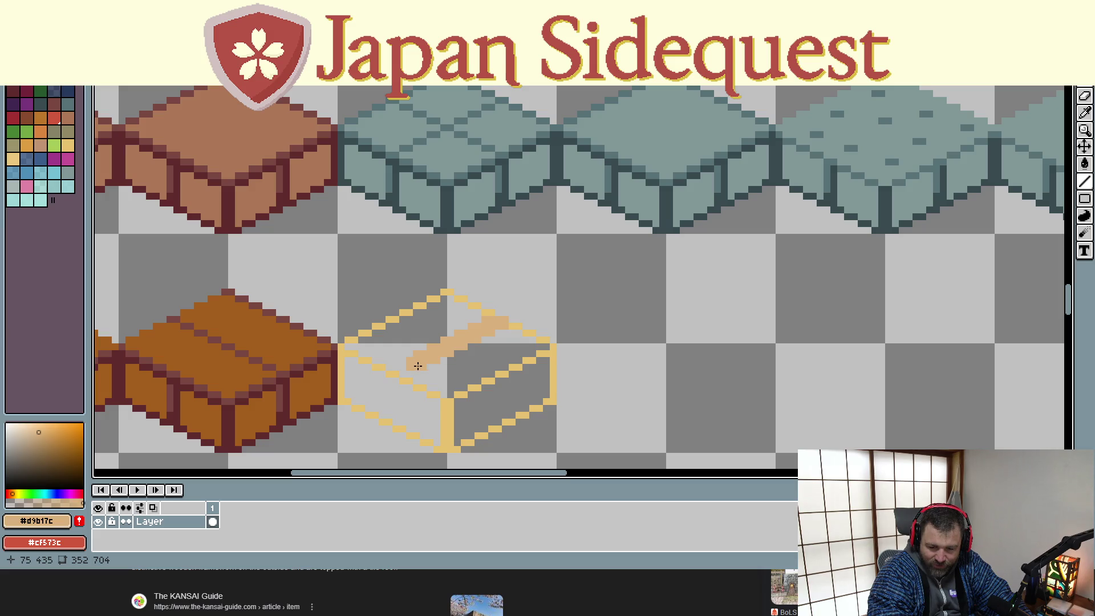
mouse_move(411, 359)
left_mouse_down()
mouse_move(407, 252)
mouse_move(411, 288)
left_mouse_up()
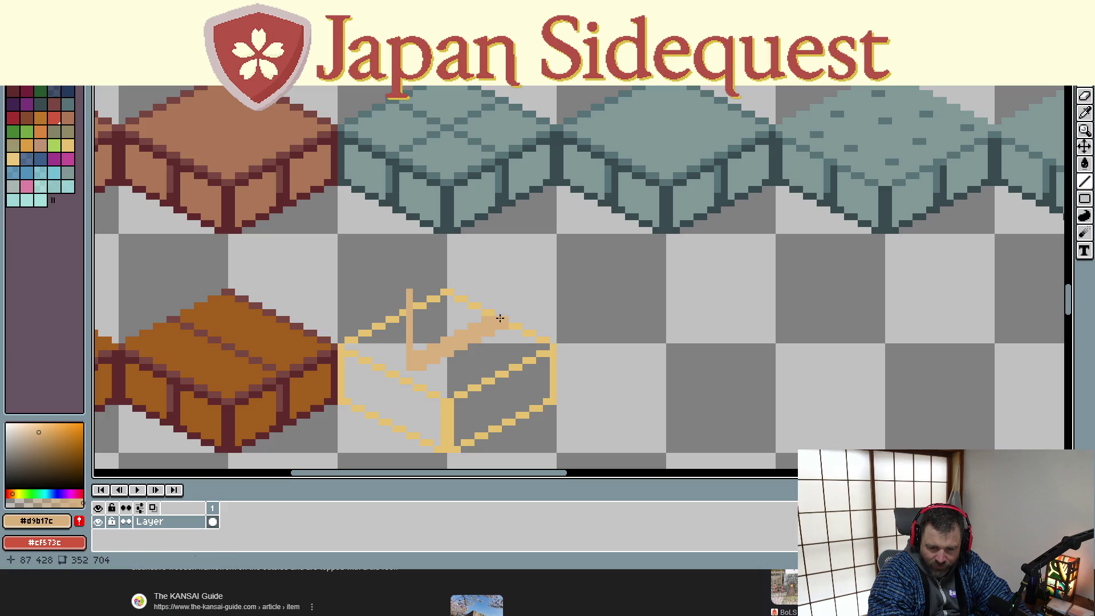
mouse_move(500, 318)
left_mouse_down()
mouse_move(505, 237)
mouse_move(408, 288)
mouse_move(376, 277)
mouse_move(432, 273)
mouse_move(401, 283)
left_mouse_up()
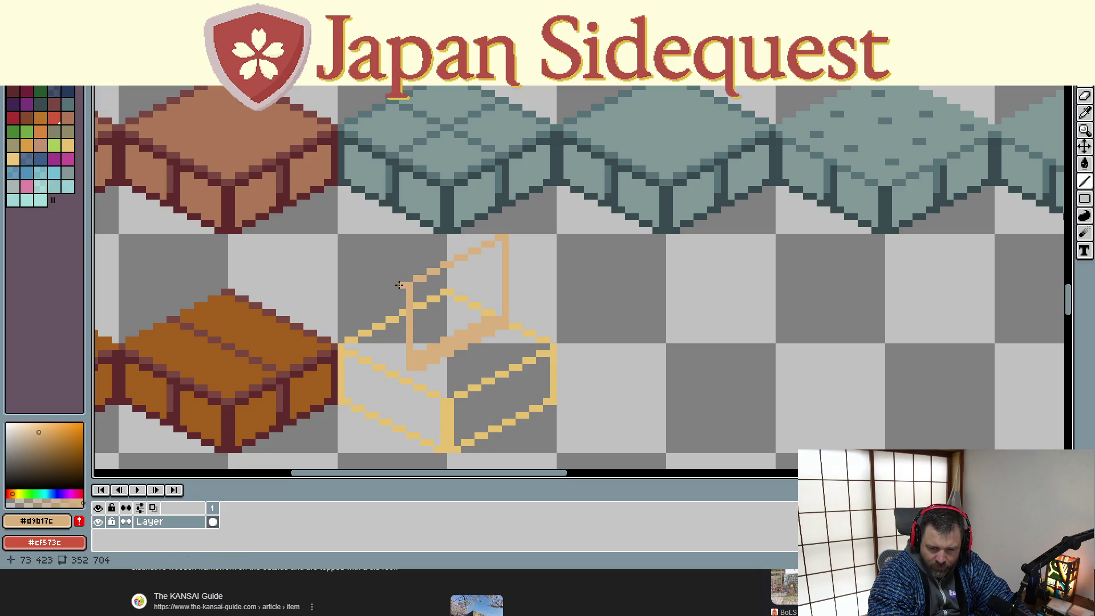
left_click(390, 270, "alt")
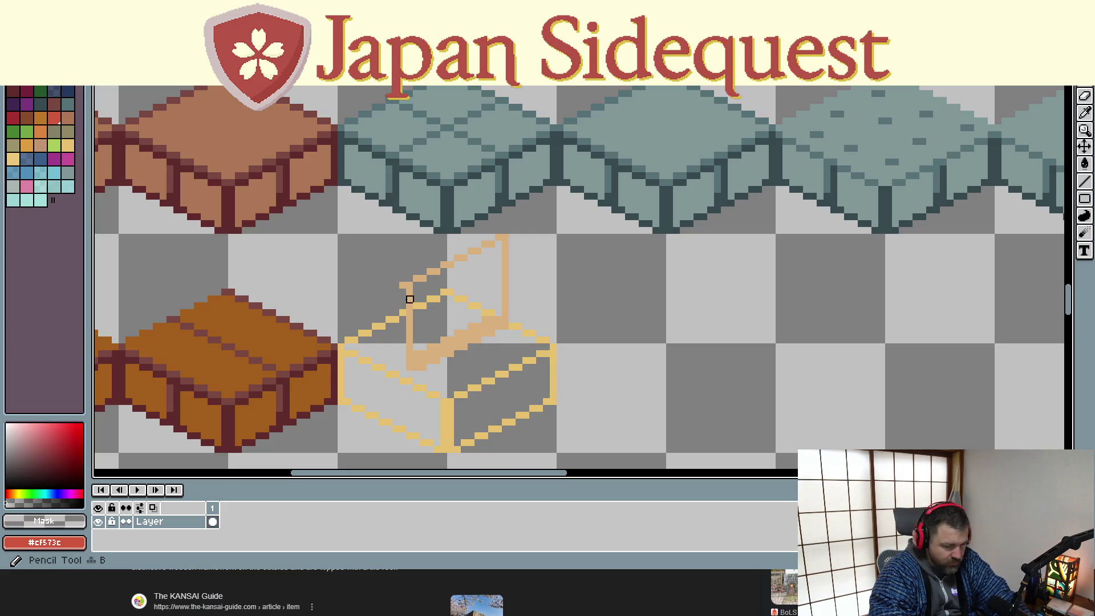
left_click(404, 285)
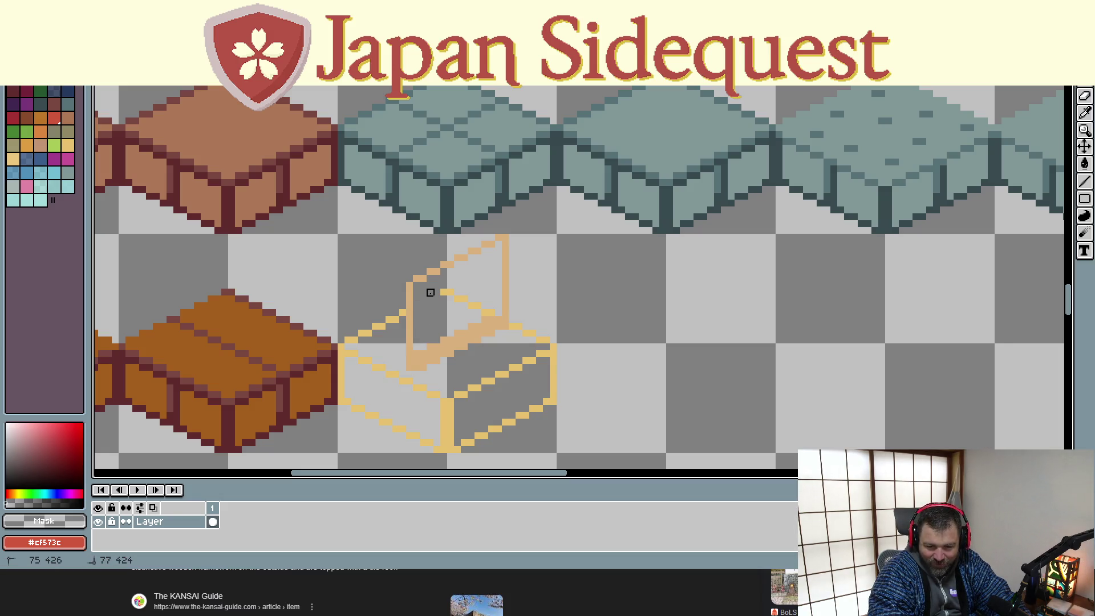
left_click(447, 293)
left_click_drag(457, 299, 492, 312)
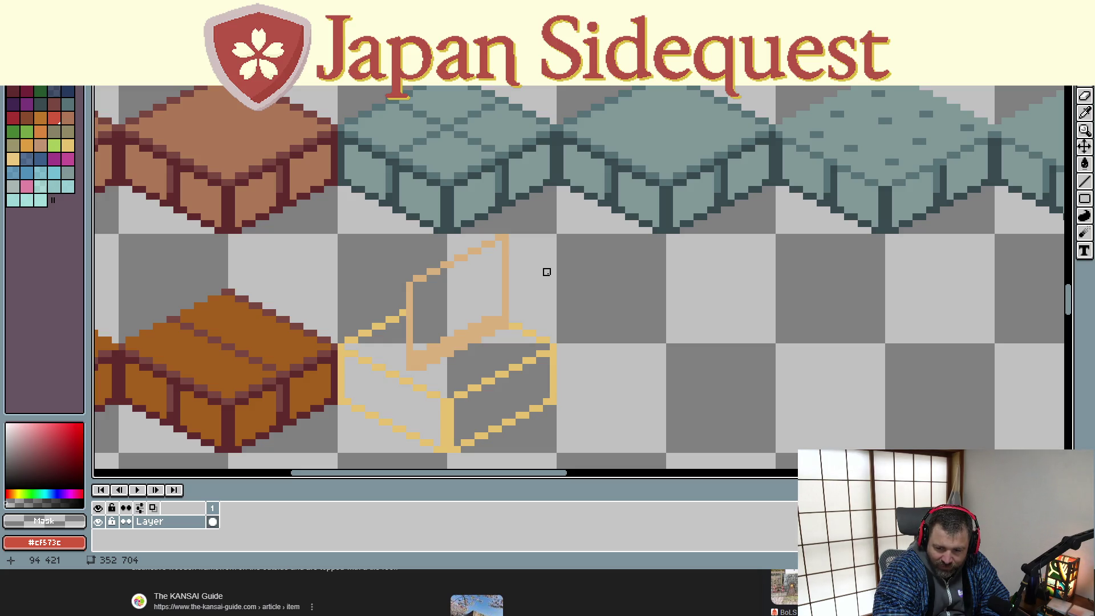
Sample the tan outline and draw the panel's slanted top edge, right edge and inner vertical
left_click_drag(547, 273, 563, 297)
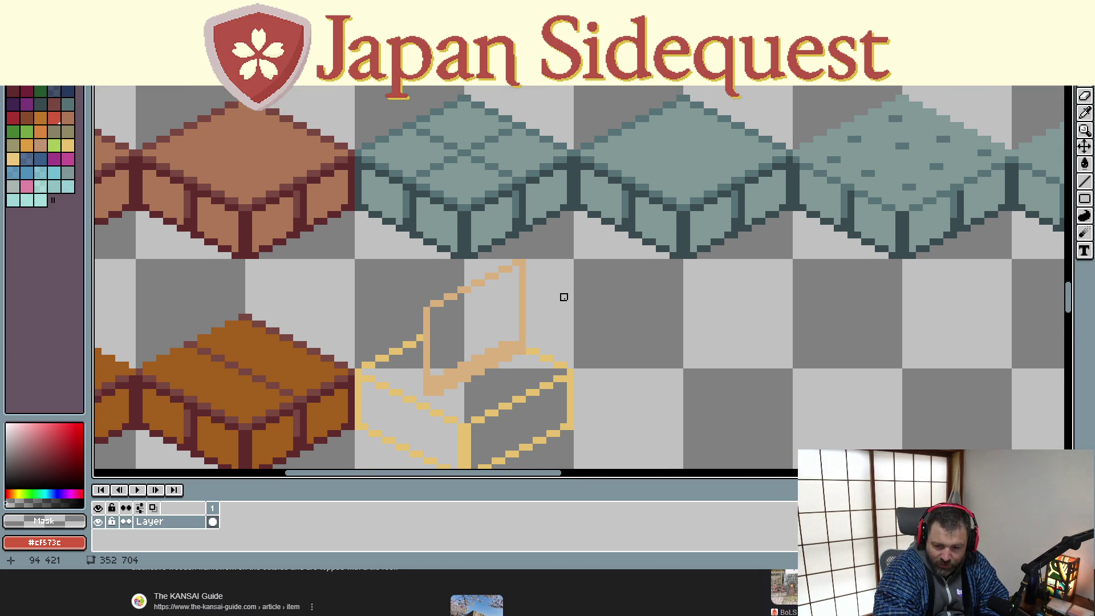
key("alt")
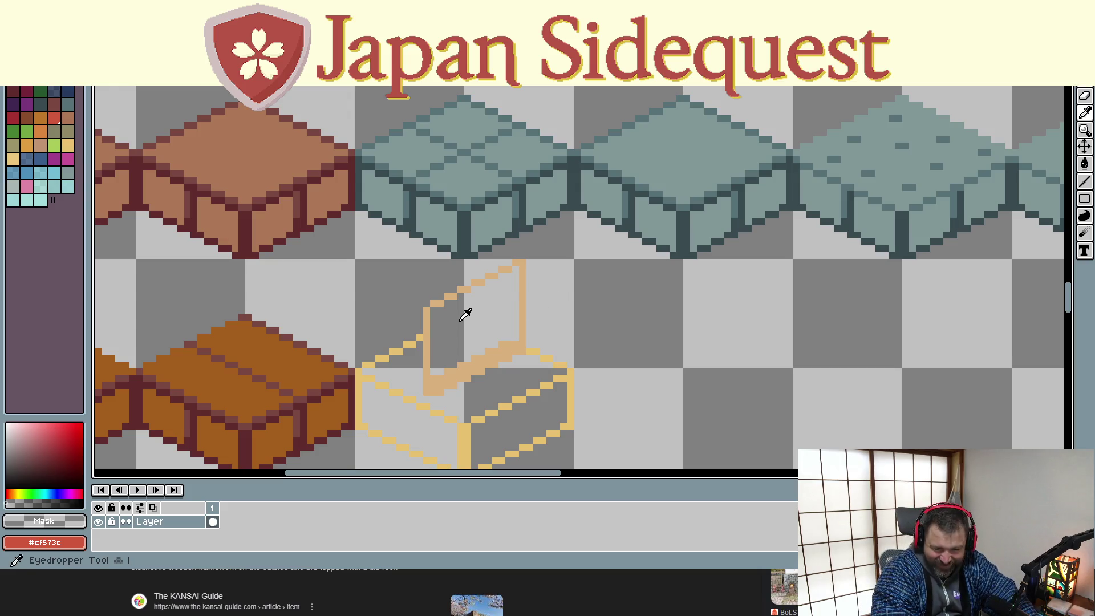
left_click(436, 308, "alt")
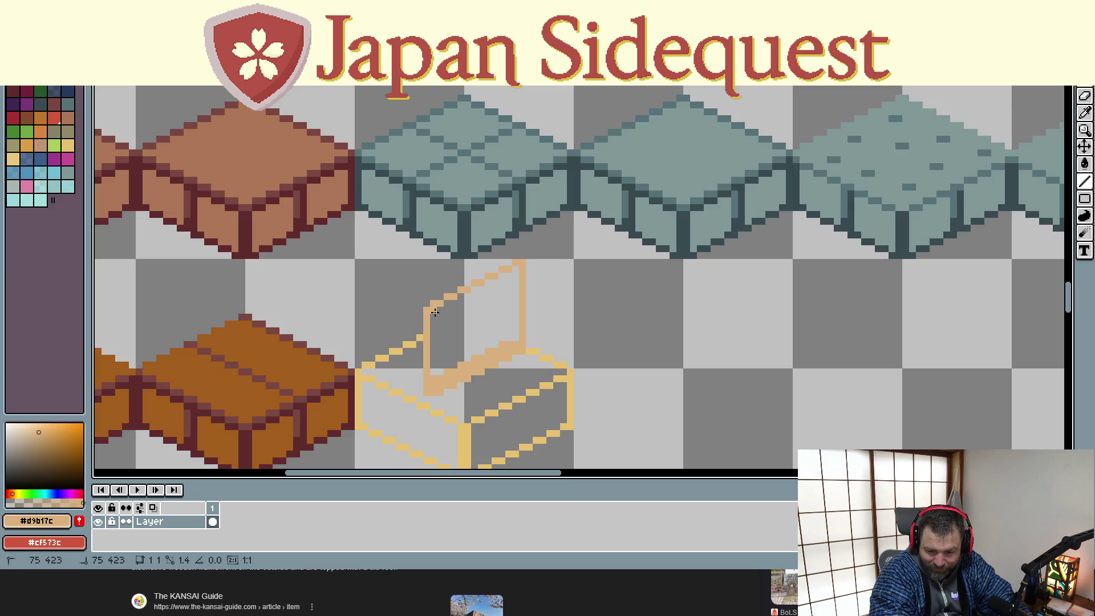
left_click_drag(435, 312, 518, 269)
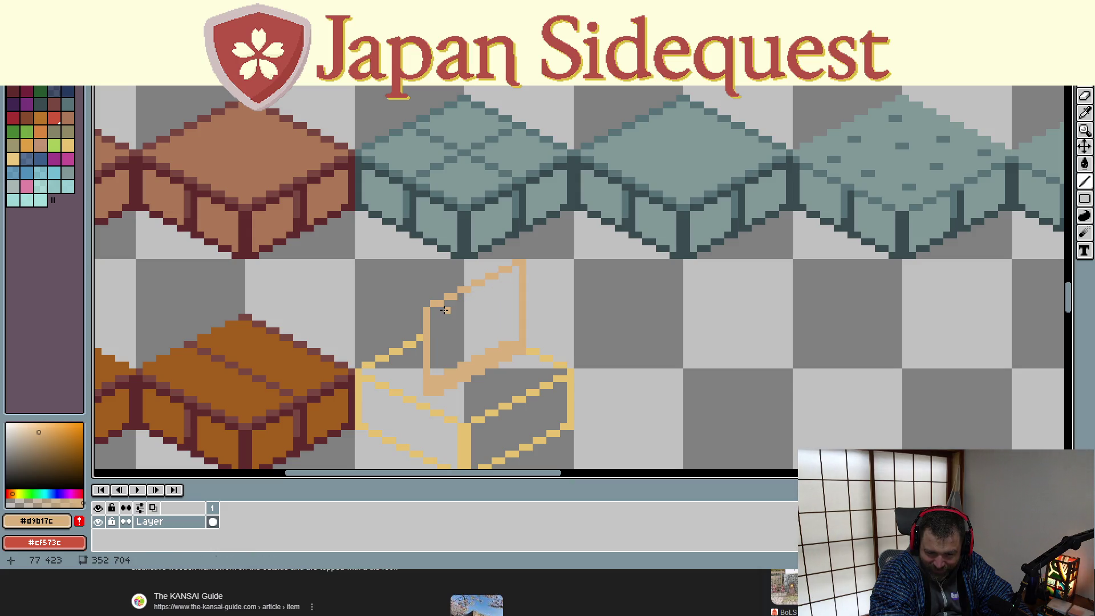
mouse_move(437, 309)
left_mouse_down()
mouse_move(517, 280)
mouse_move(507, 275)
mouse_move(518, 335)
left_mouse_up()
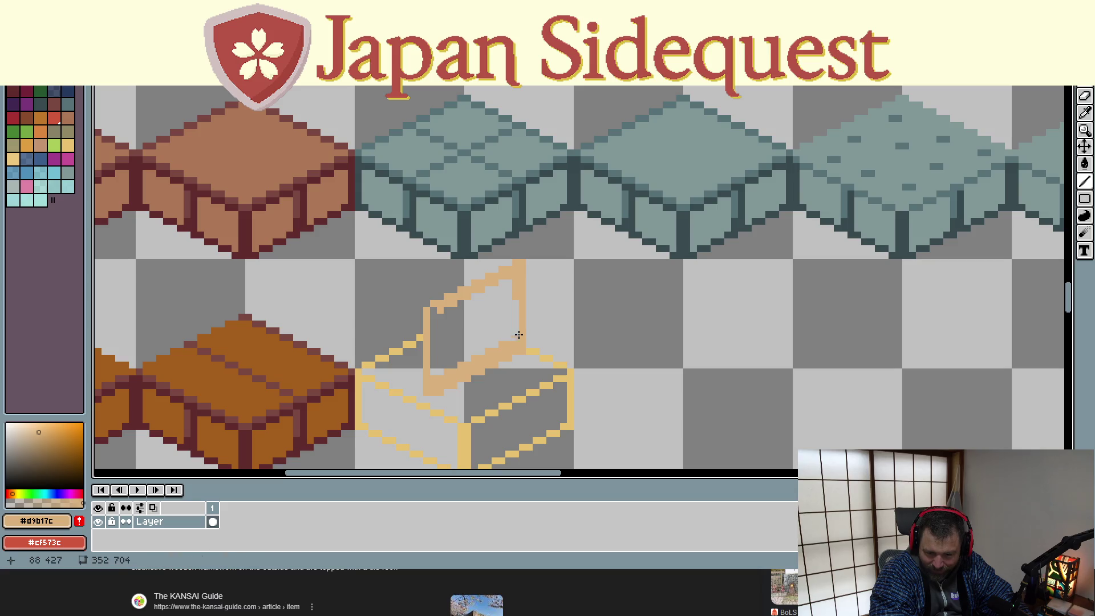
left_click_drag(515, 280, 513, 344)
left_click_drag(436, 308, 438, 375)
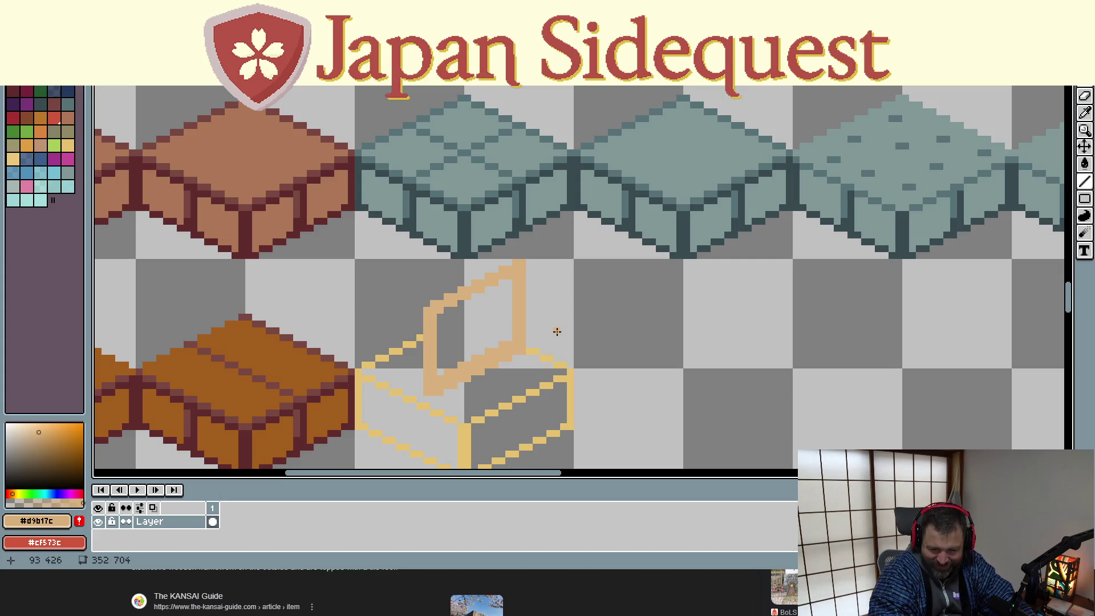
key("m")
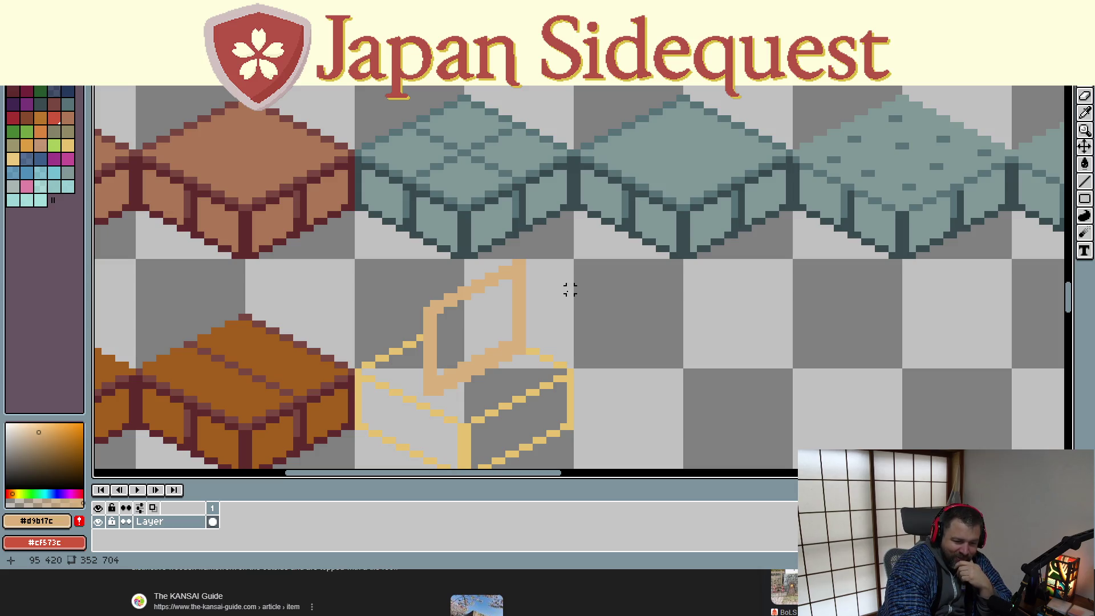
scroll(571, 252, "down", 2)
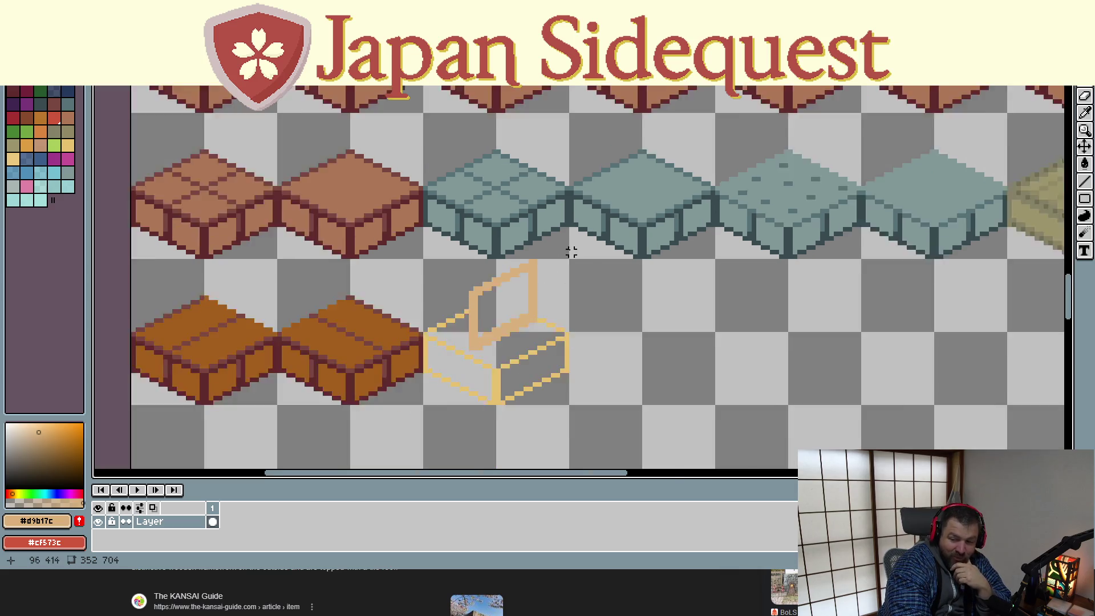
scroll(571, 252, "down", 5)
scroll(589, 278, "up", 4)
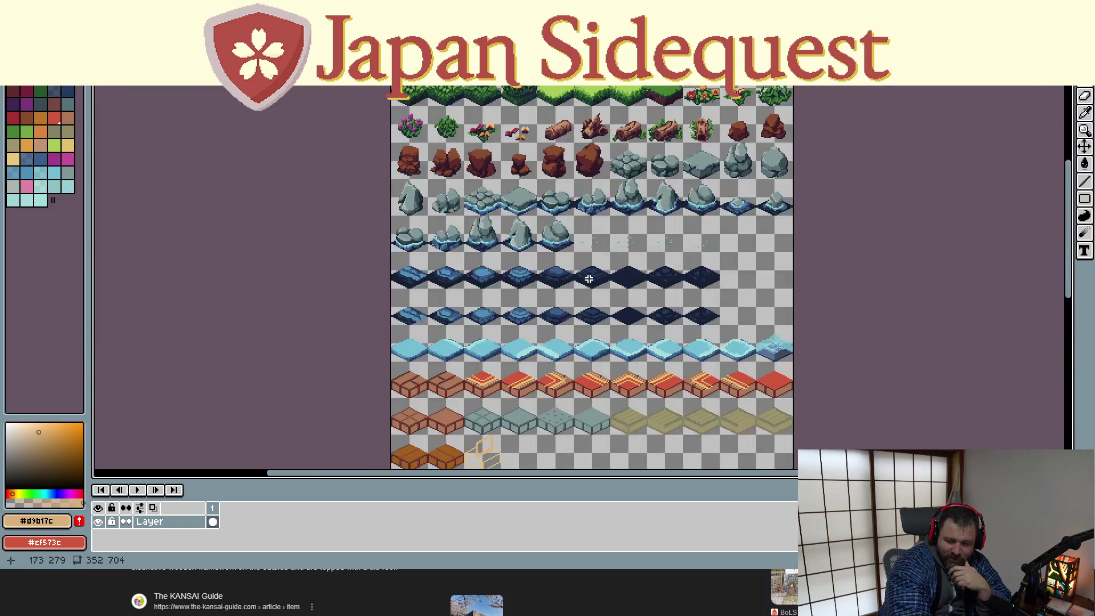
scroll(589, 279, "up", 2)
mouse_move(577, 228)
left_mouse_down()
mouse_move(567, 320)
mouse_move(542, 369)
mouse_move(498, 340)
mouse_move(539, 305)
left_mouse_up()
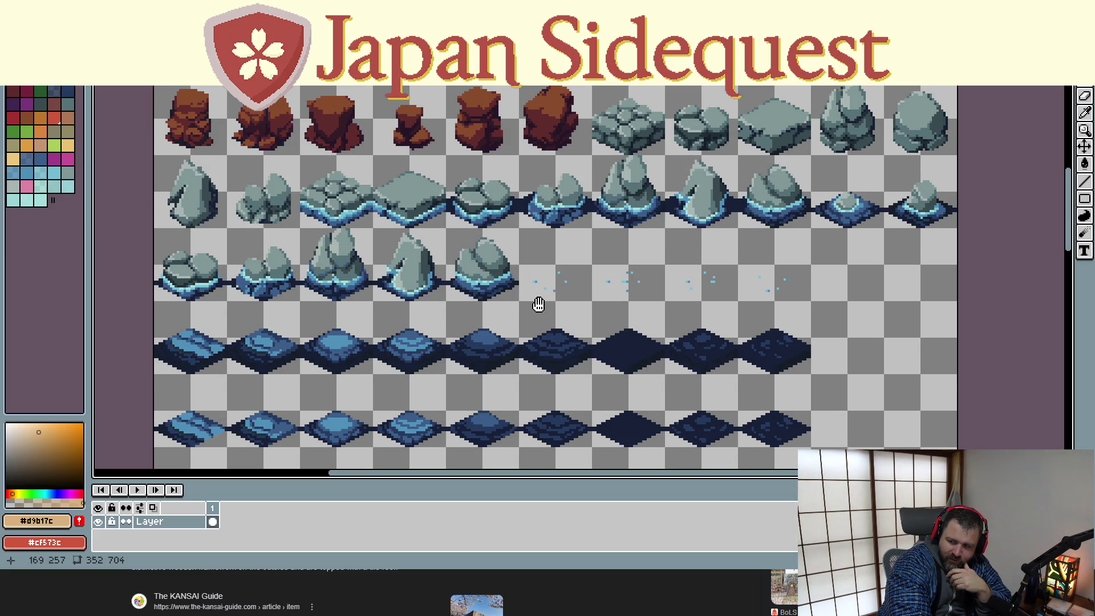
left_click_drag(539, 305, 539, 306)
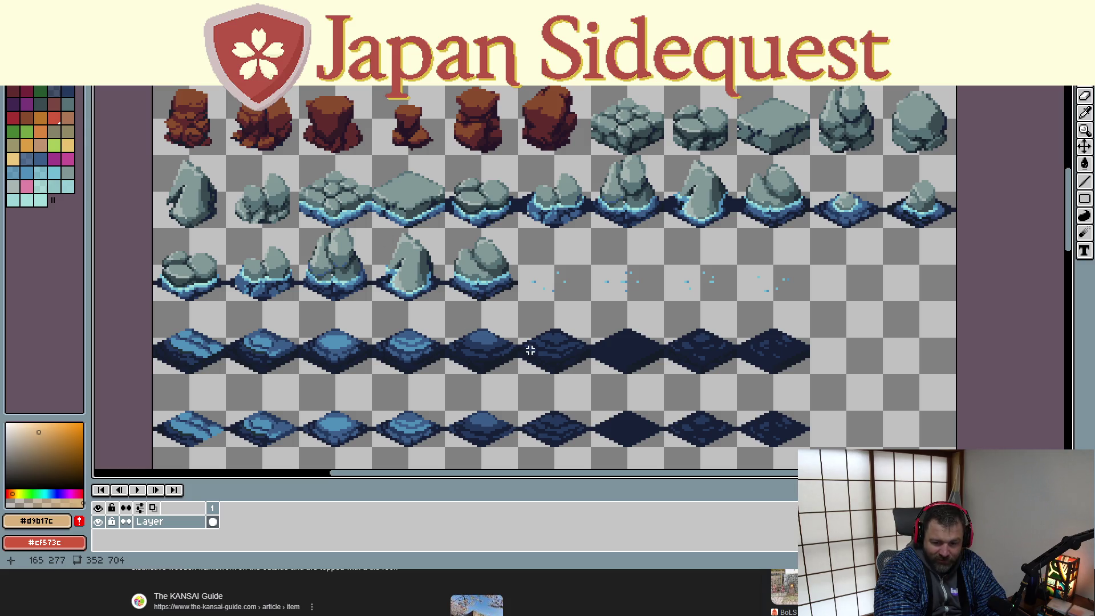
left_click_drag(527, 352, 515, 166)
left_click_drag(517, 427, 477, 232)
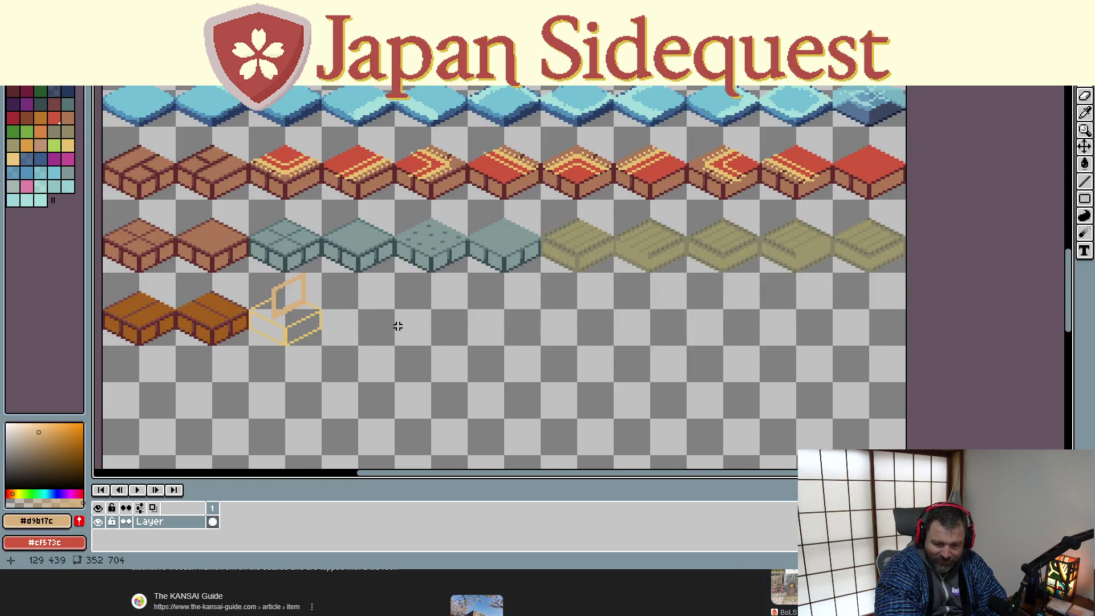
left_click_drag(396, 325, 454, 299)
scroll(252, 239, "up", 4)
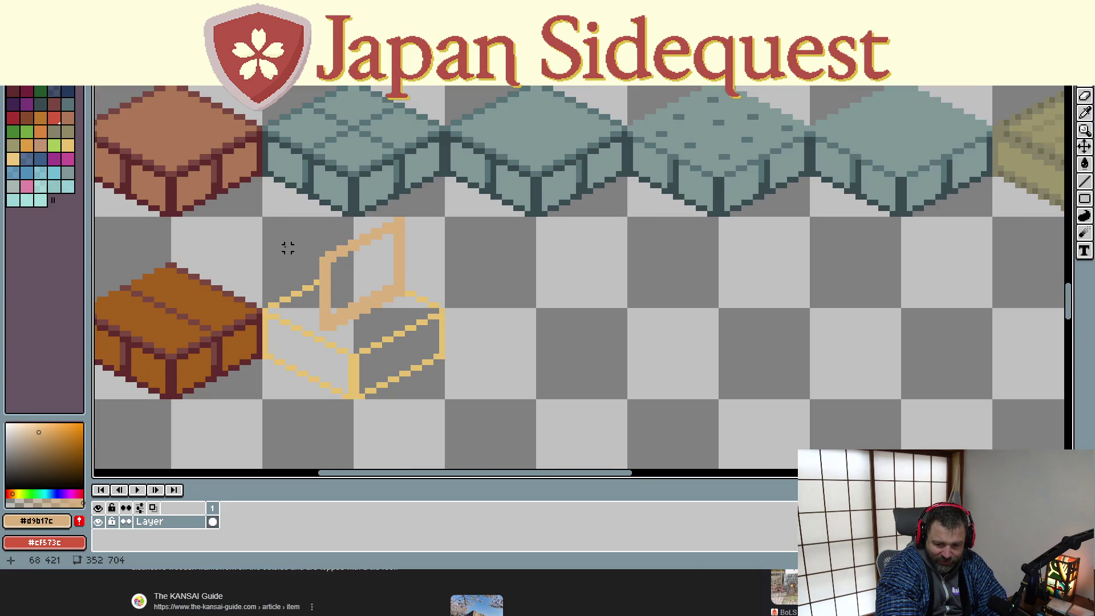
Draw a slanted tan line up-right across the panel from the box's left edge
scroll(339, 272, "up", 1)
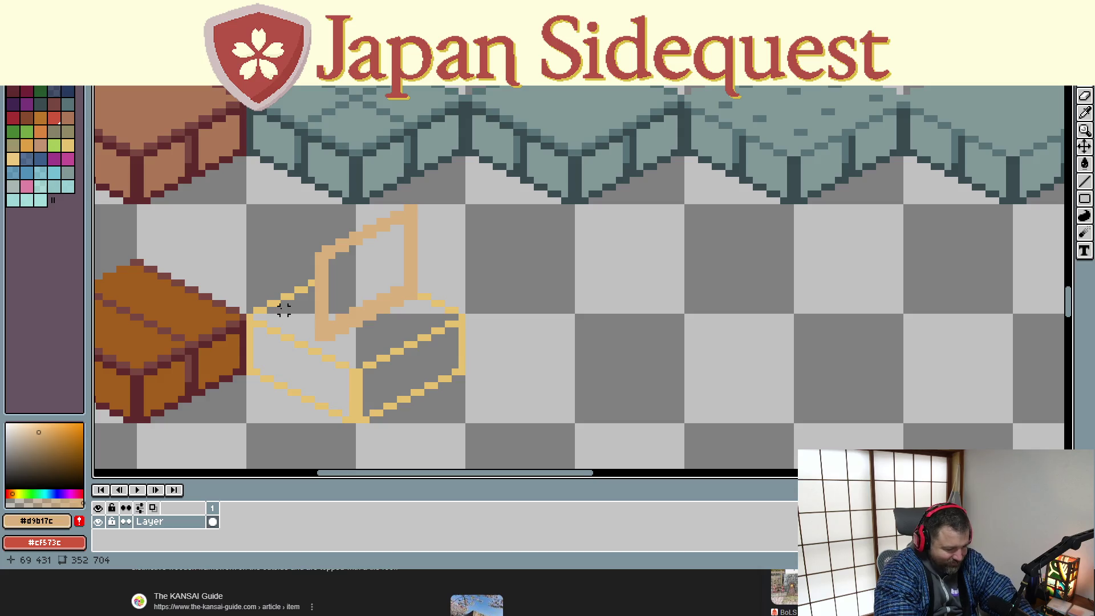
key("i")
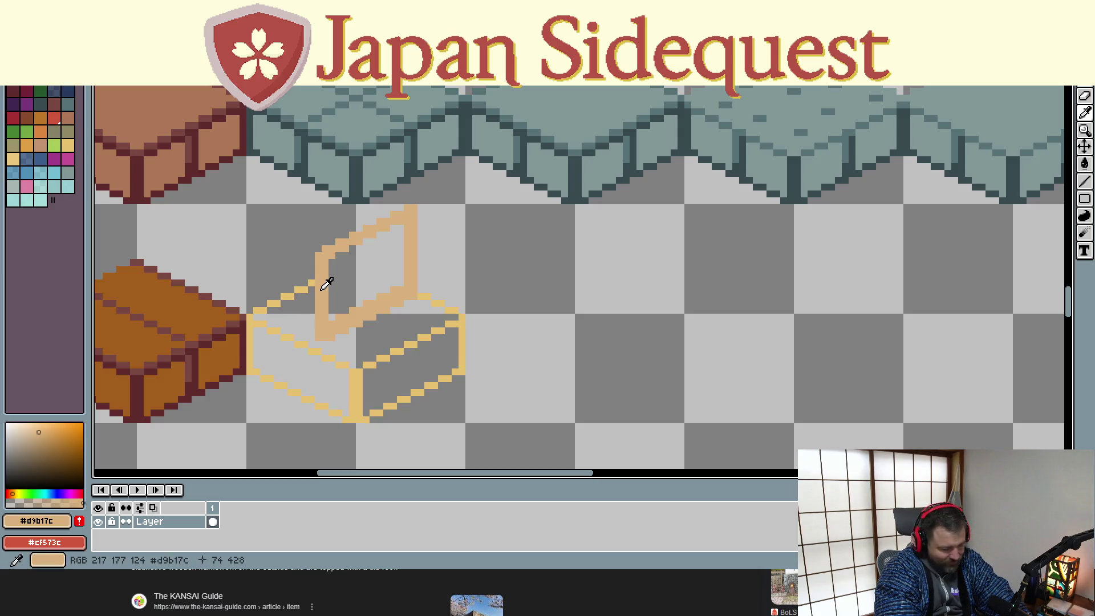
key("l")
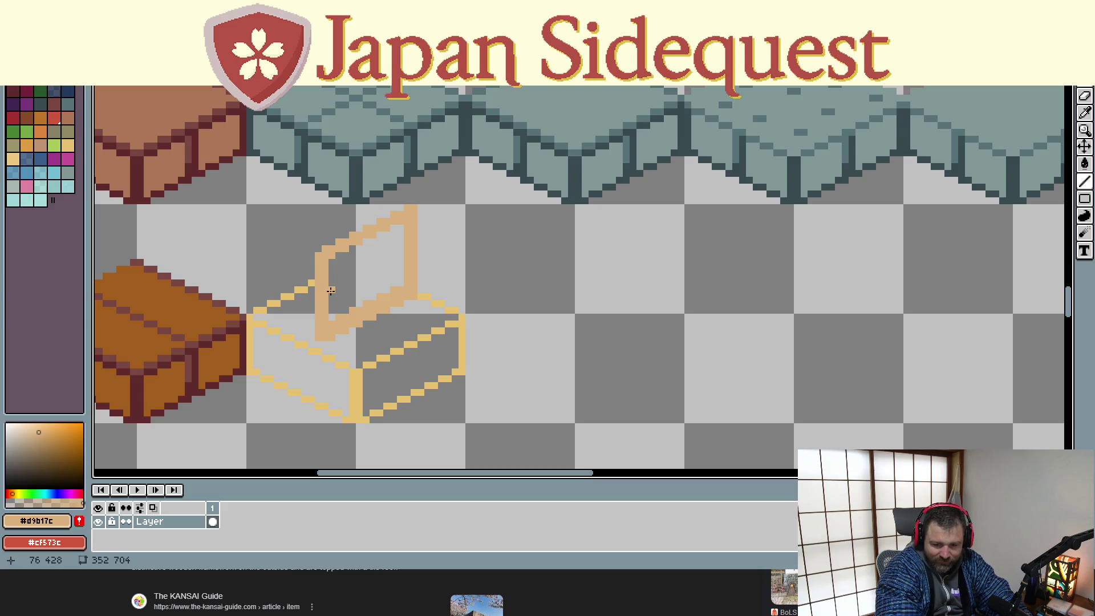
mouse_move(329, 289)
left_mouse_down()
mouse_move(407, 255)
mouse_move(393, 252)
left_mouse_up()
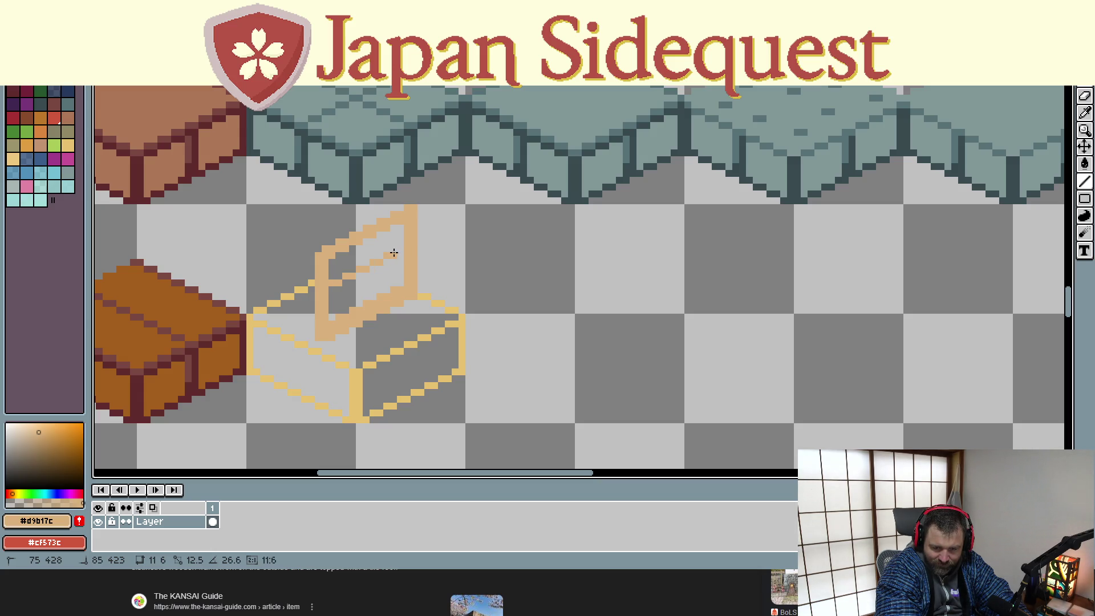
key("Escape")
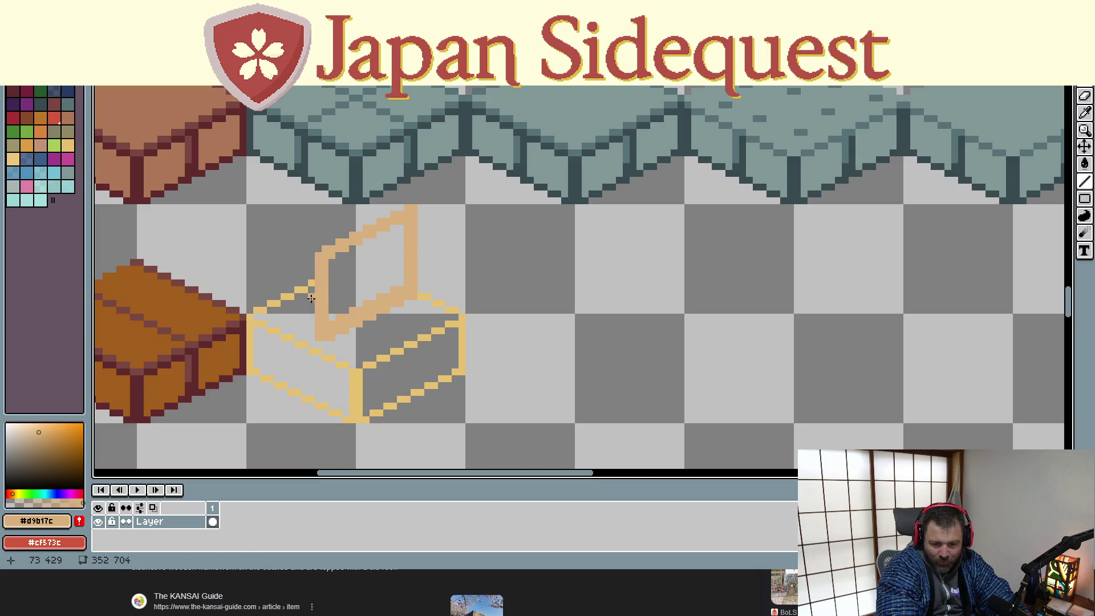
mouse_move(317, 293)
left_mouse_down()
mouse_move(413, 254)
mouse_move(397, 256)
left_mouse_up()
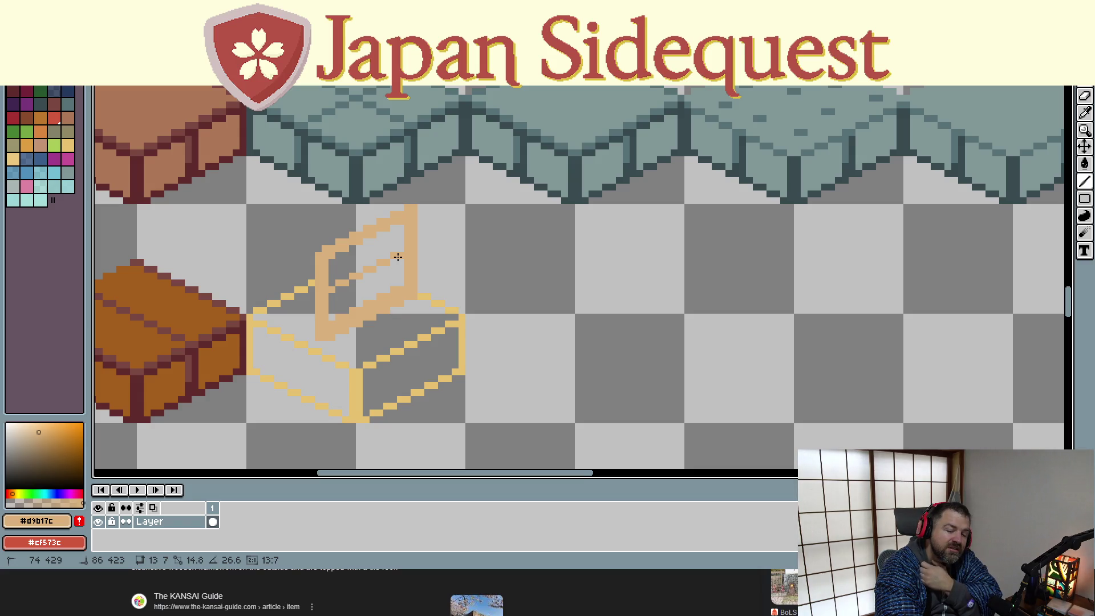
left_click_drag(398, 257, 397, 258)
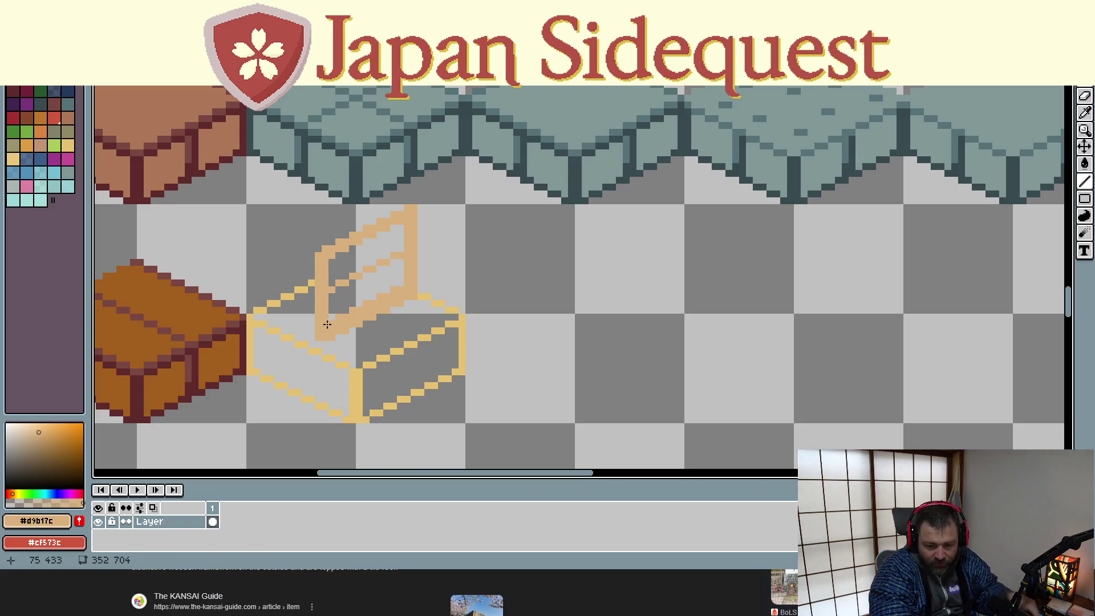
Fill the gap beside the frame's left post and erase stray tan pixels along its edge
left_click_drag(335, 320, 331, 257)
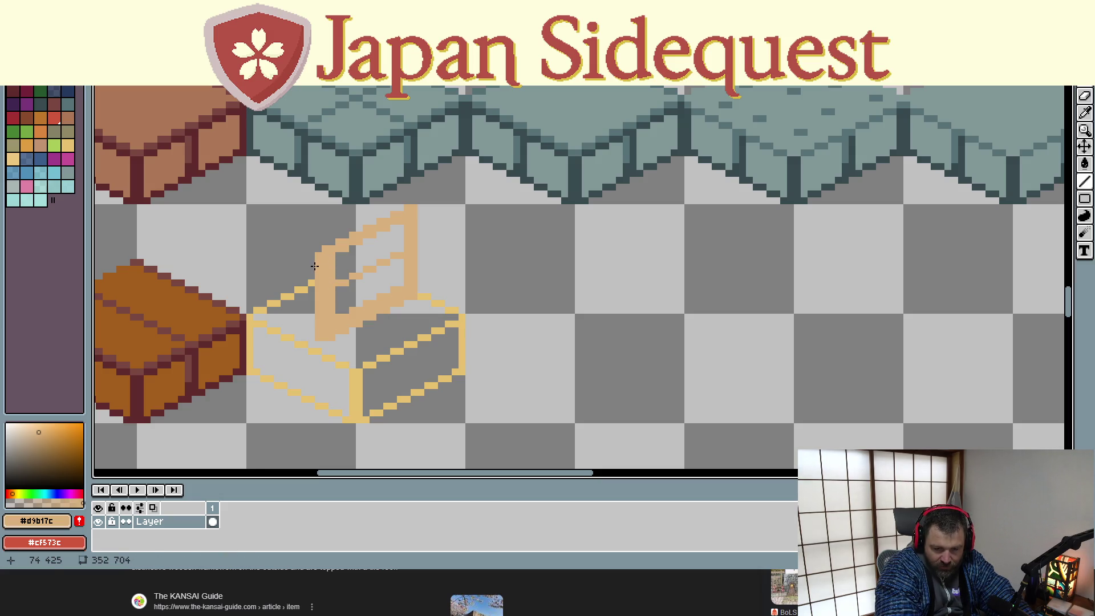
left_click(300, 228, "alt")
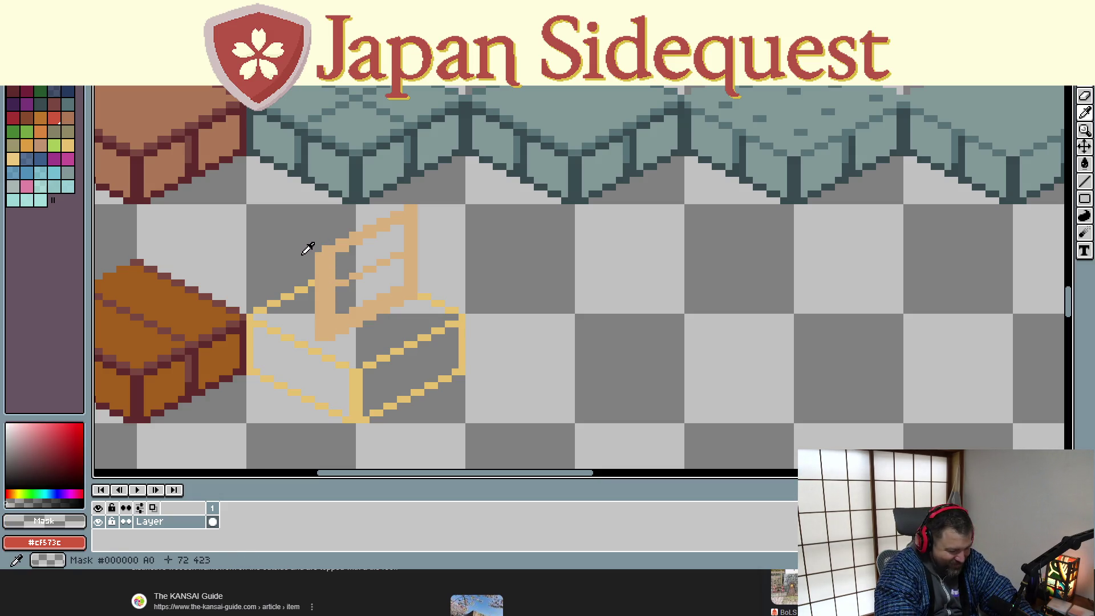
left_click_drag(318, 251, 318, 334)
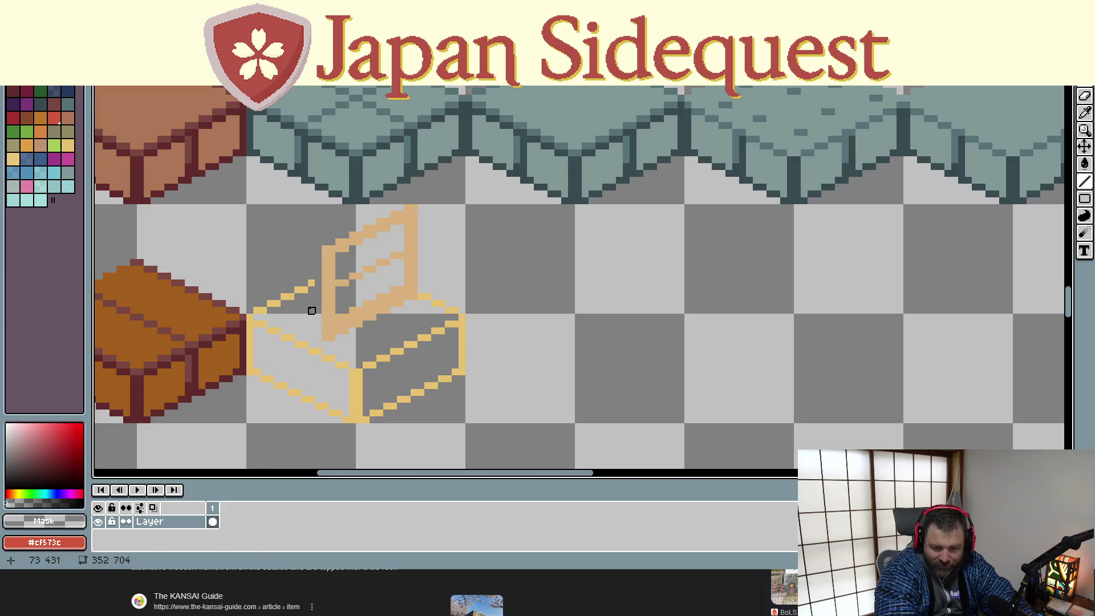
left_click(312, 284, "alt")
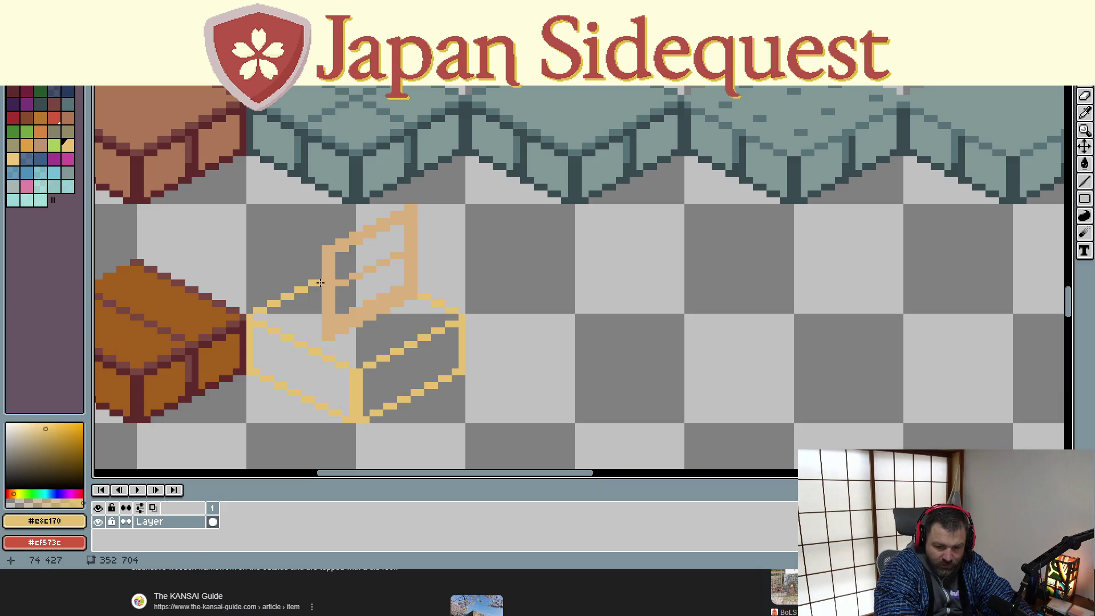
Place a pixel near the frame edge and sample the frame's tan colour
left_click(318, 281)
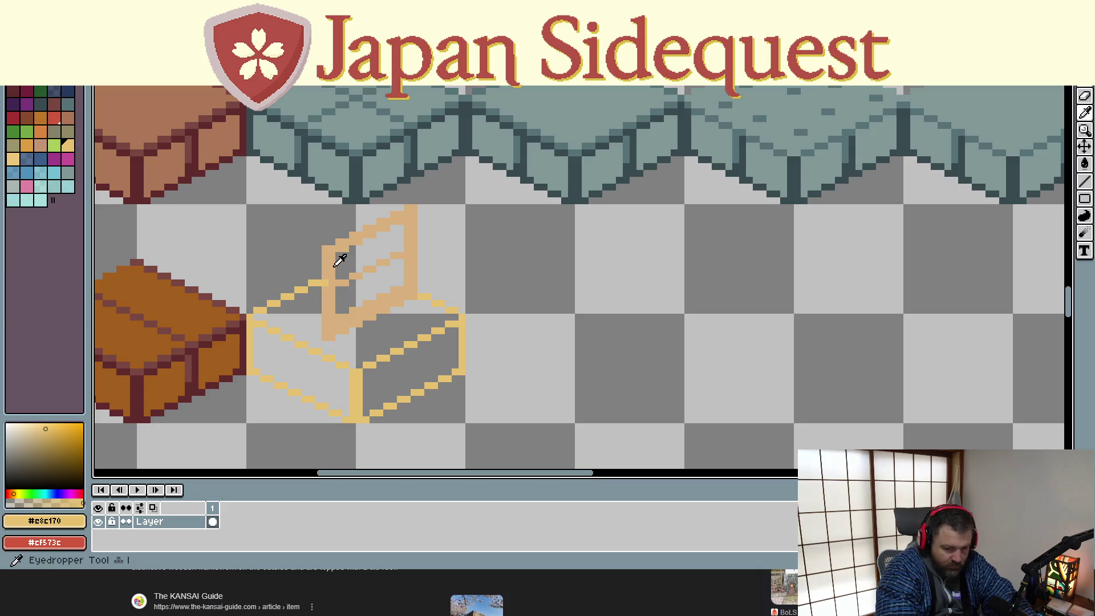
left_click(336, 262, "alt")
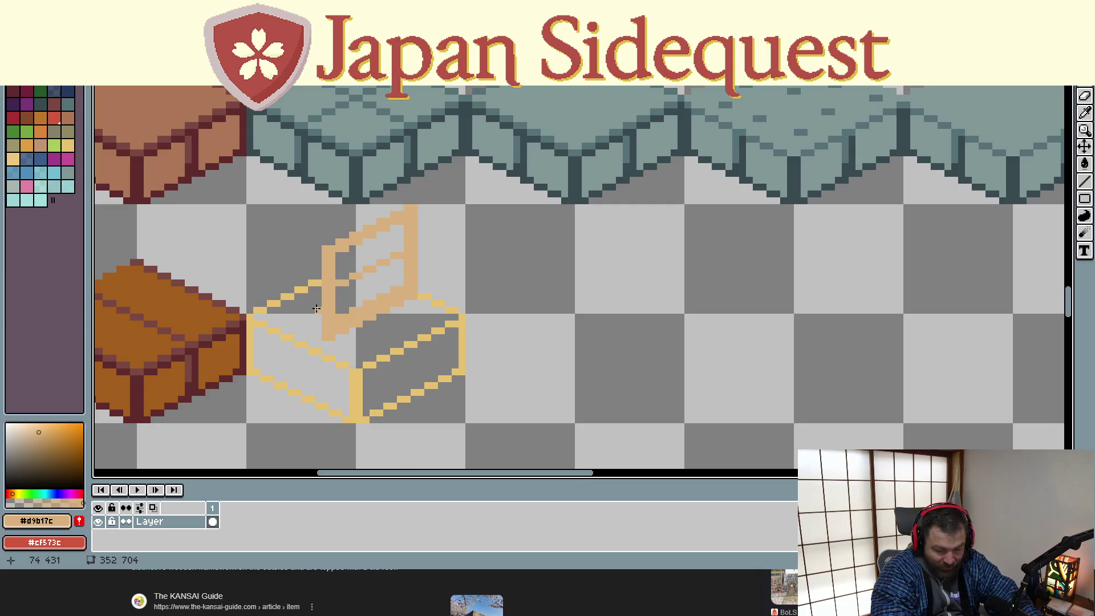
key("l")
key("i")
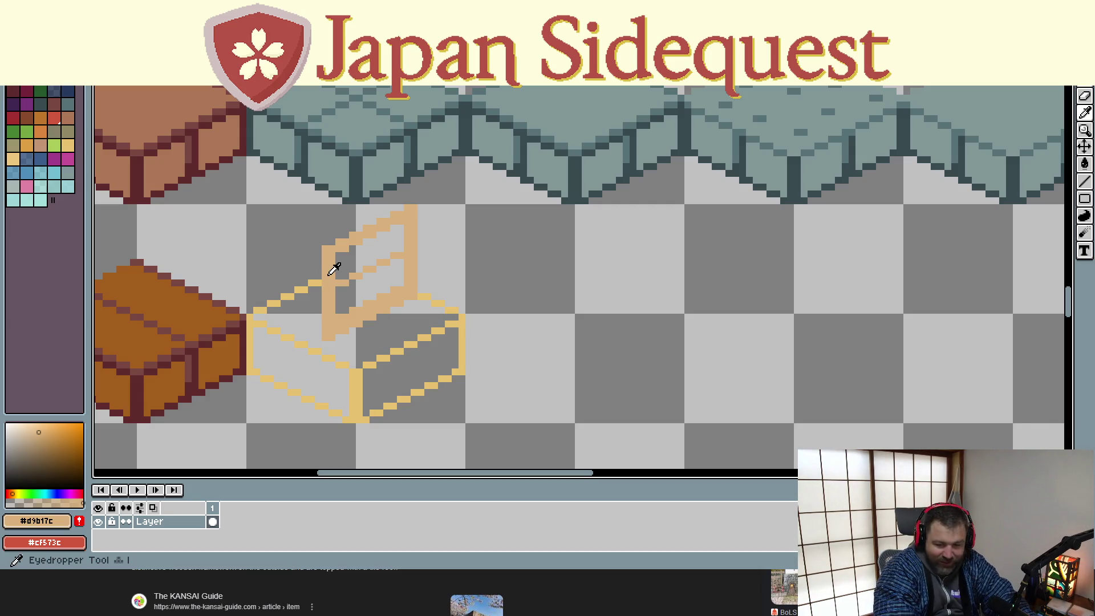
key("l")
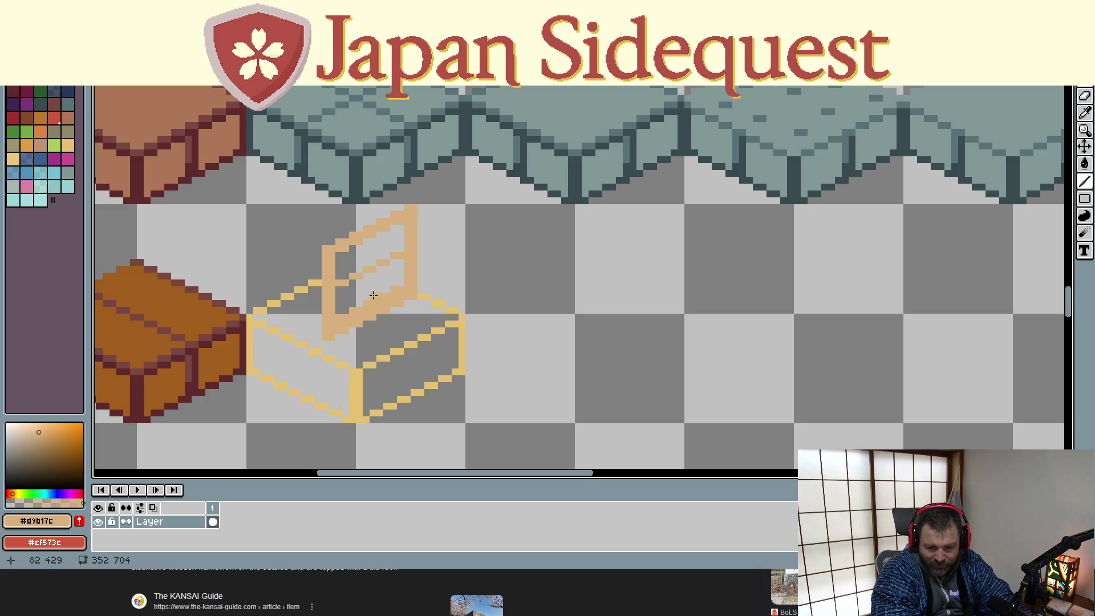
Draw a vertical tan divider down the middle of the frame, redoing a misplaced first attempt
left_click_drag(371, 295, 372, 243)
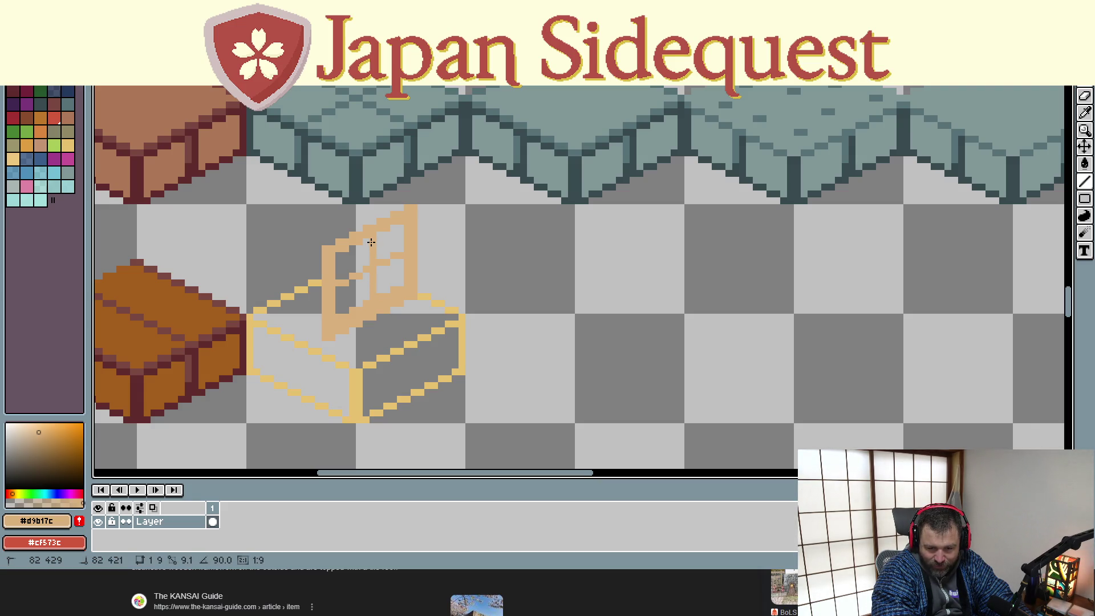
key("ctrl+z")
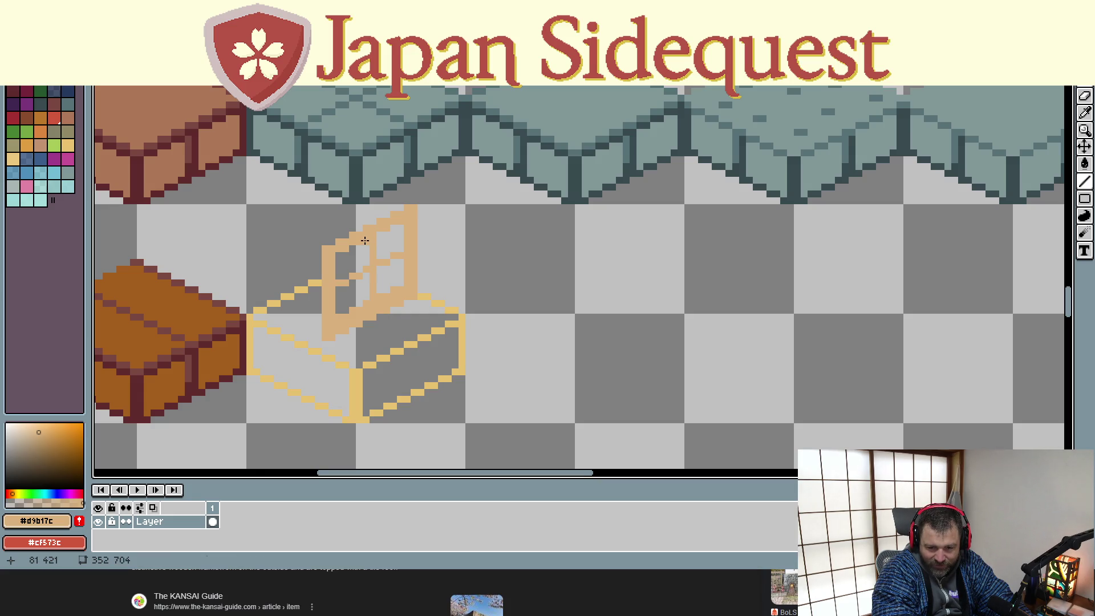
left_click_drag(363, 243, 364, 300)
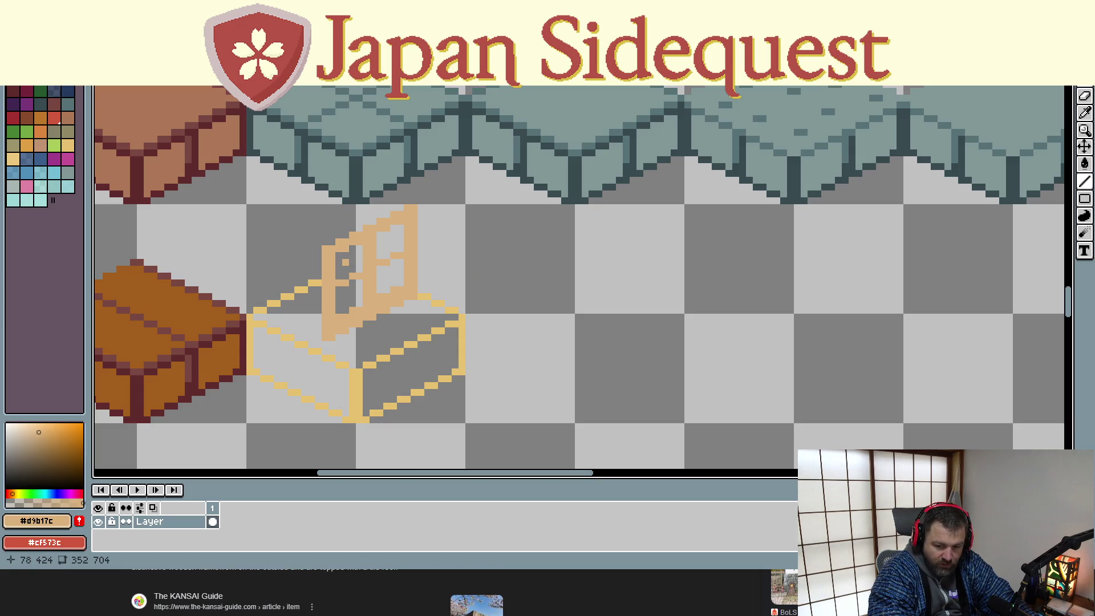
key("g")
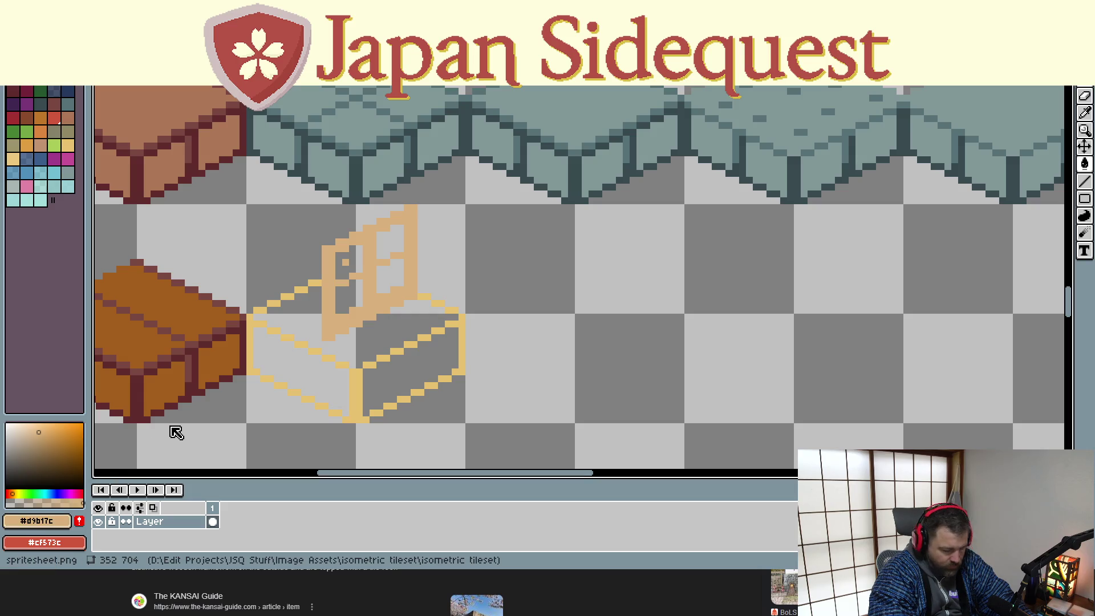
key("0")
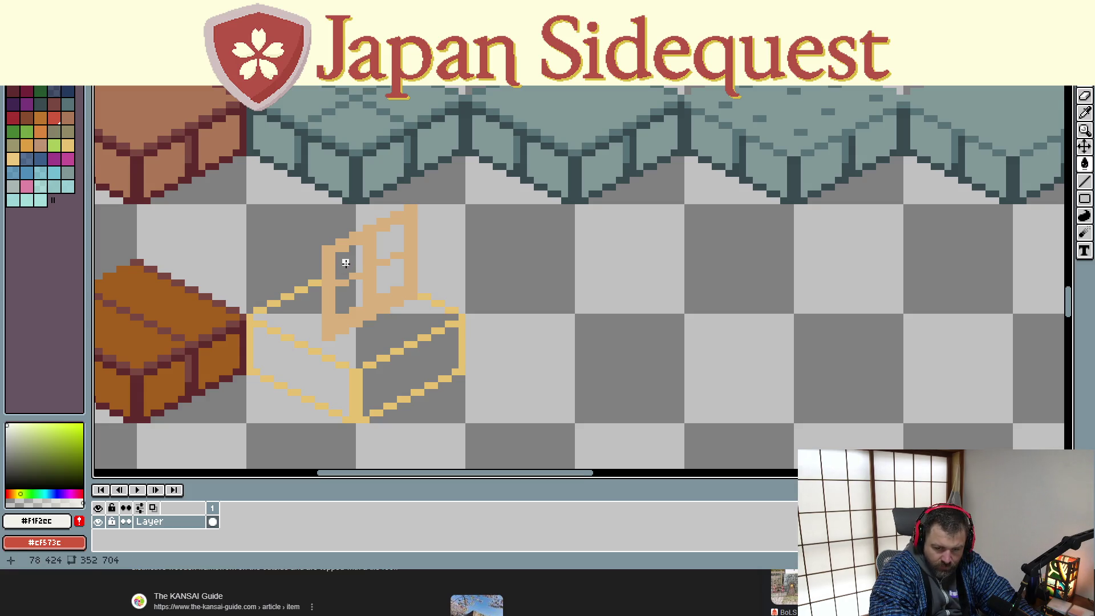
Bucket-fill the upper-left, upper-right, lower-right and lower-left panes with pale cream
left_click(346, 262)
left_click(391, 243)
left_click(390, 274)
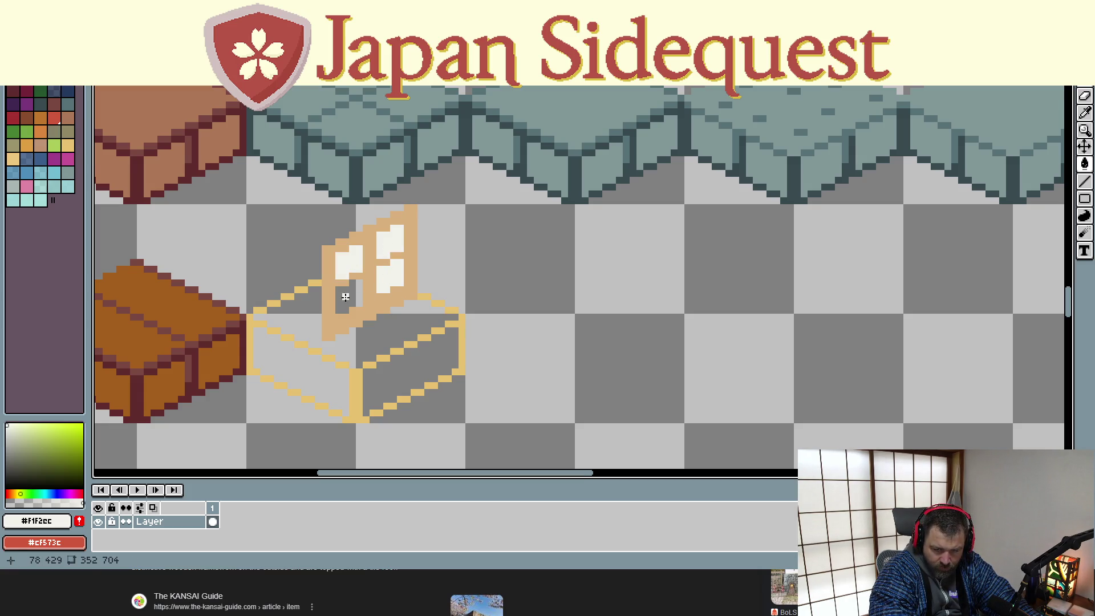
left_click(345, 296)
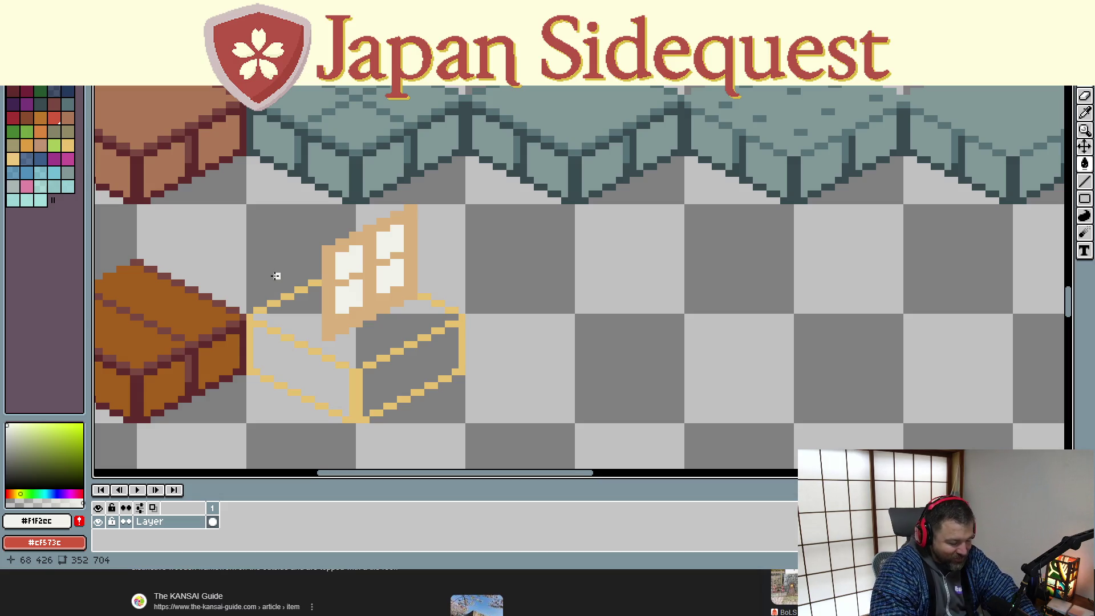
Marquee and delete the left, right and remaining bench outline parts, then select the screen sprite
key("m")
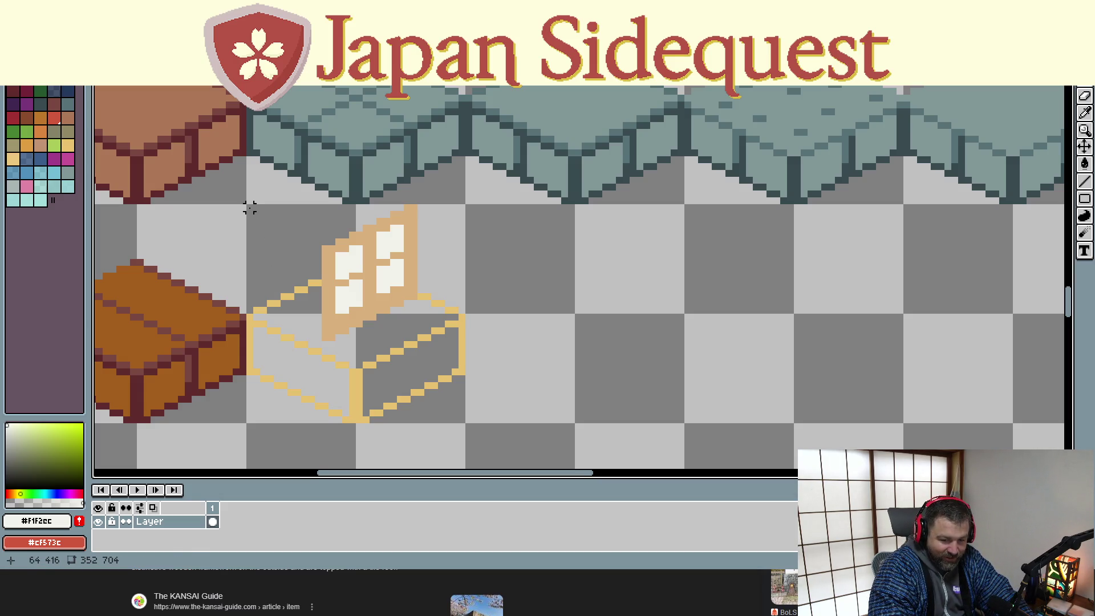
left_click_drag(250, 209, 322, 425)
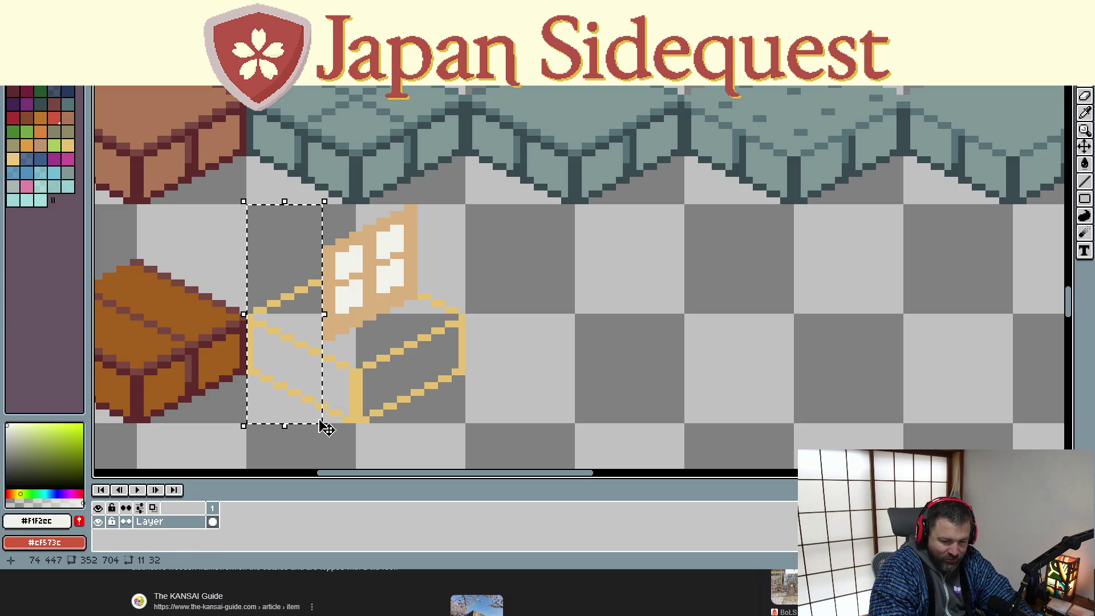
key("Delete")
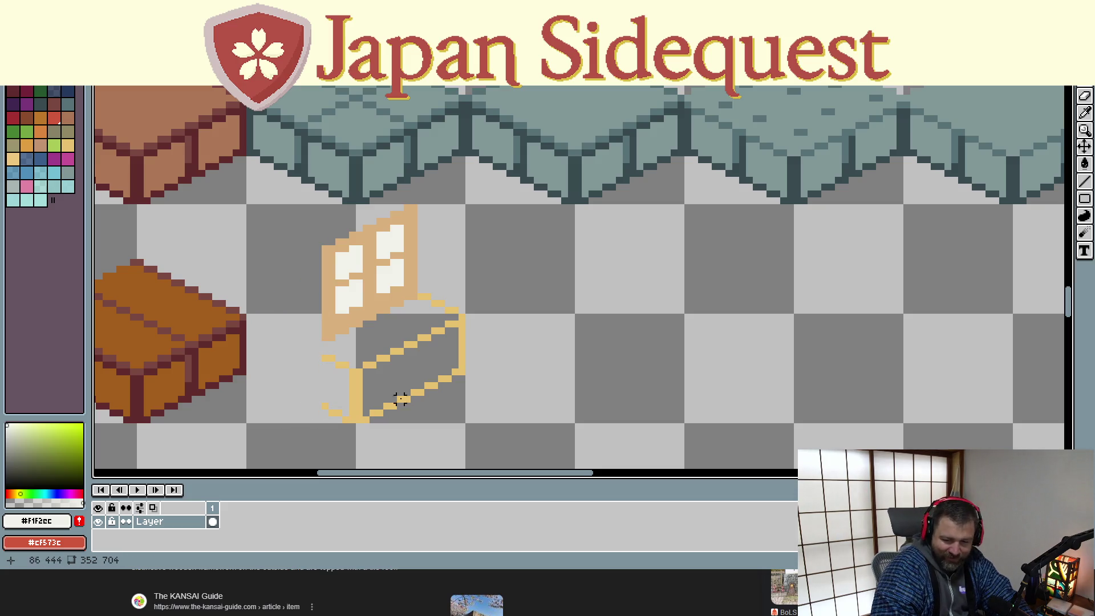
mouse_move(476, 201)
left_mouse_down()
mouse_move(435, 318)
mouse_move(427, 413)
left_mouse_up()
key("Delete")
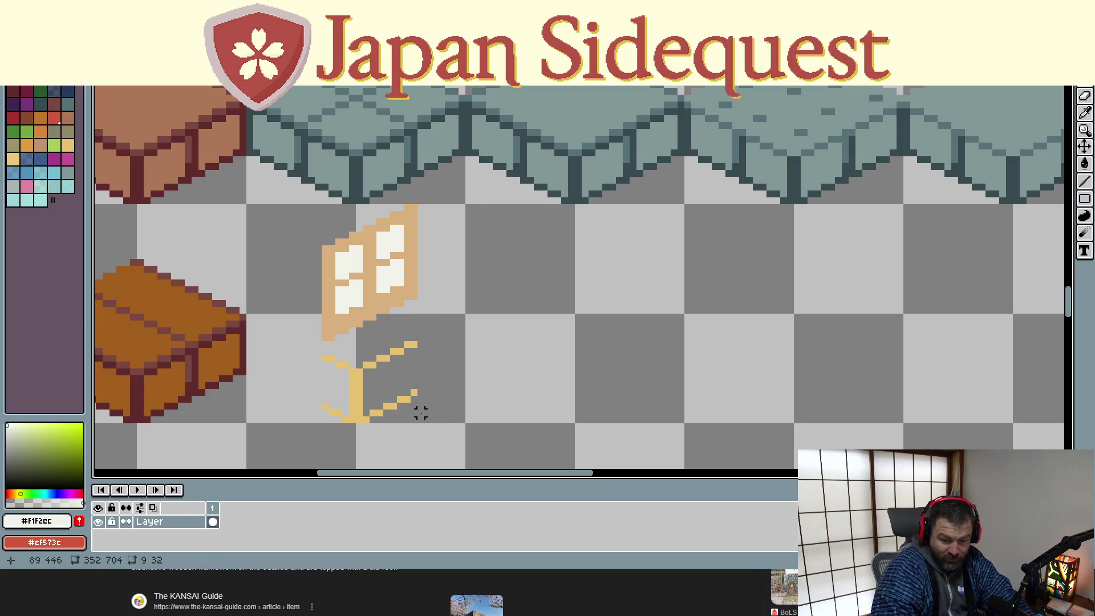
mouse_move(309, 341)
left_mouse_down()
mouse_move(443, 394)
mouse_move(444, 438)
left_mouse_up()
key("Delete")
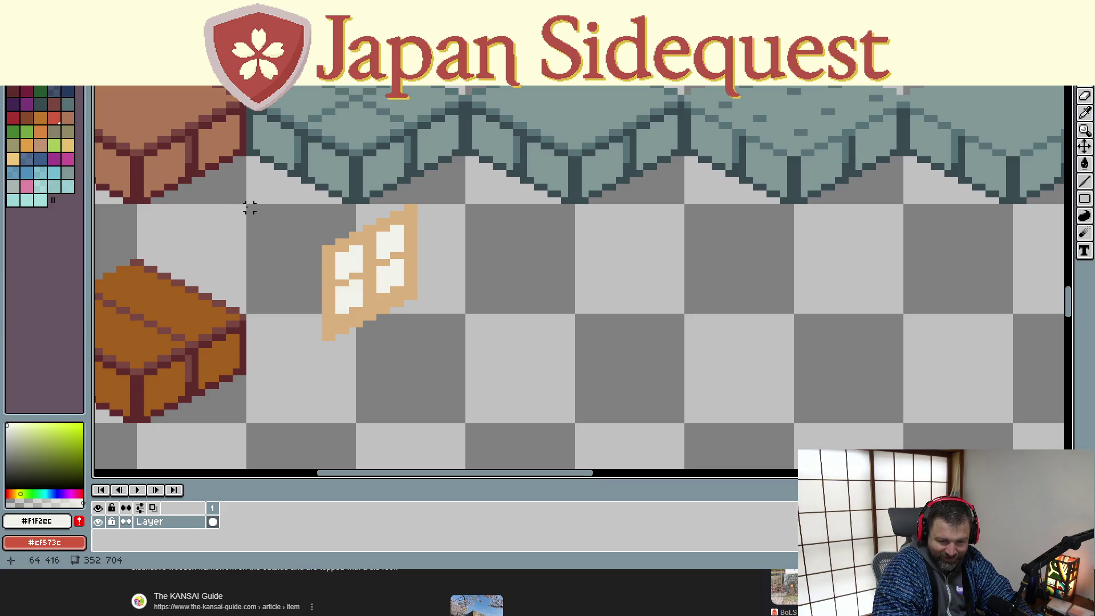
mouse_move(249, 206)
left_mouse_down()
mouse_move(427, 339)
mouse_move(453, 429)
mouse_move(467, 428)
left_mouse_up()
scroll(384, 371, "down", 3)
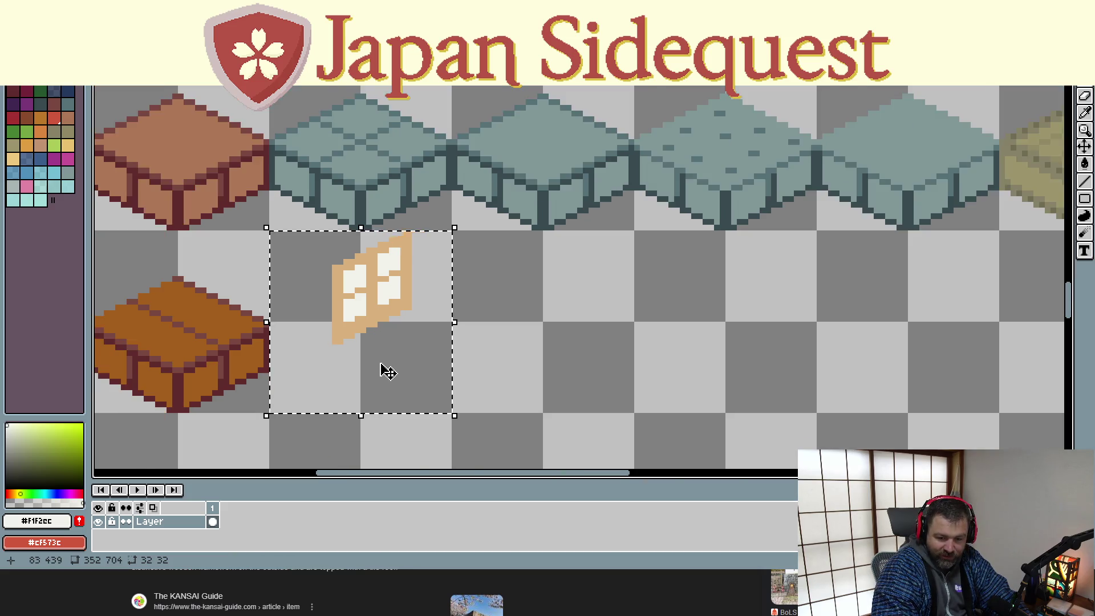
Copy the screen onto the second brown floor tile, then undo back to restore the bench outline
left_click_drag(349, 352, 247, 352)
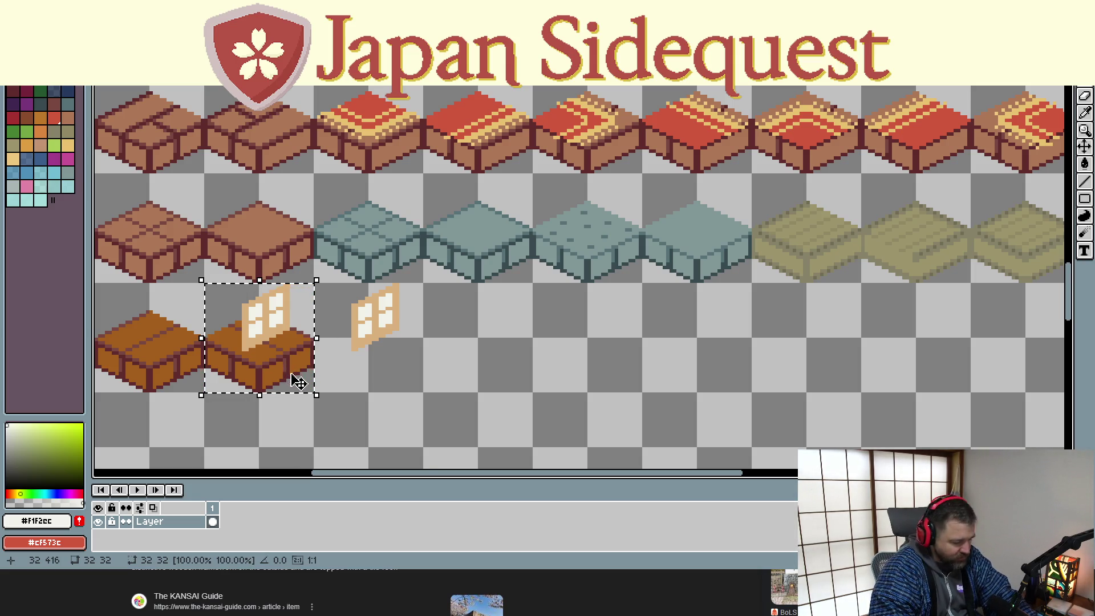
left_click(377, 377)
key("ctrl+z")
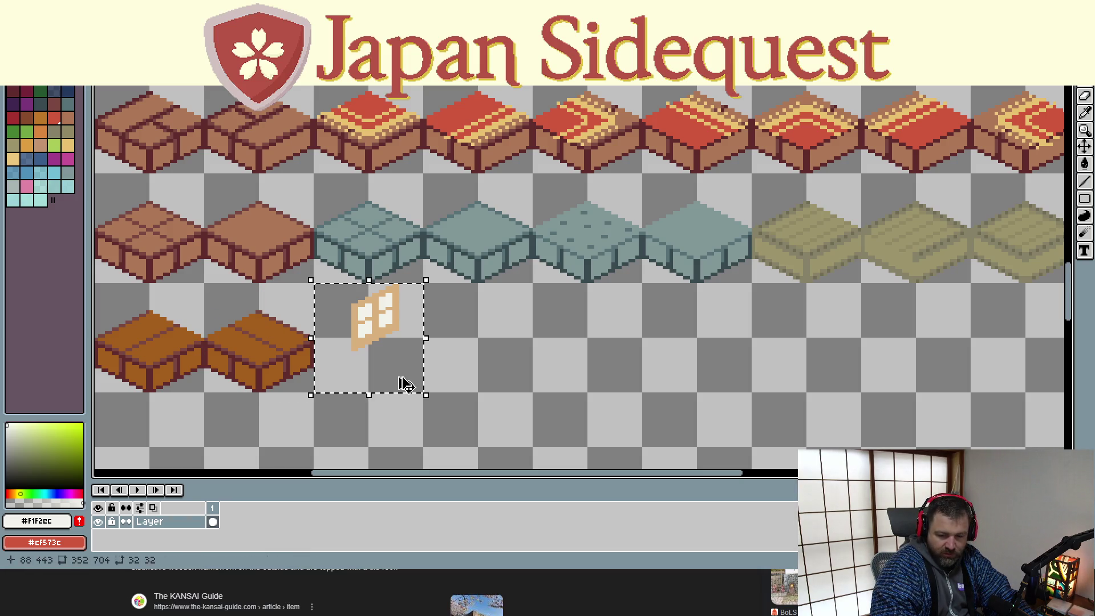
key("ctrl+z")
key("ctrl+z")
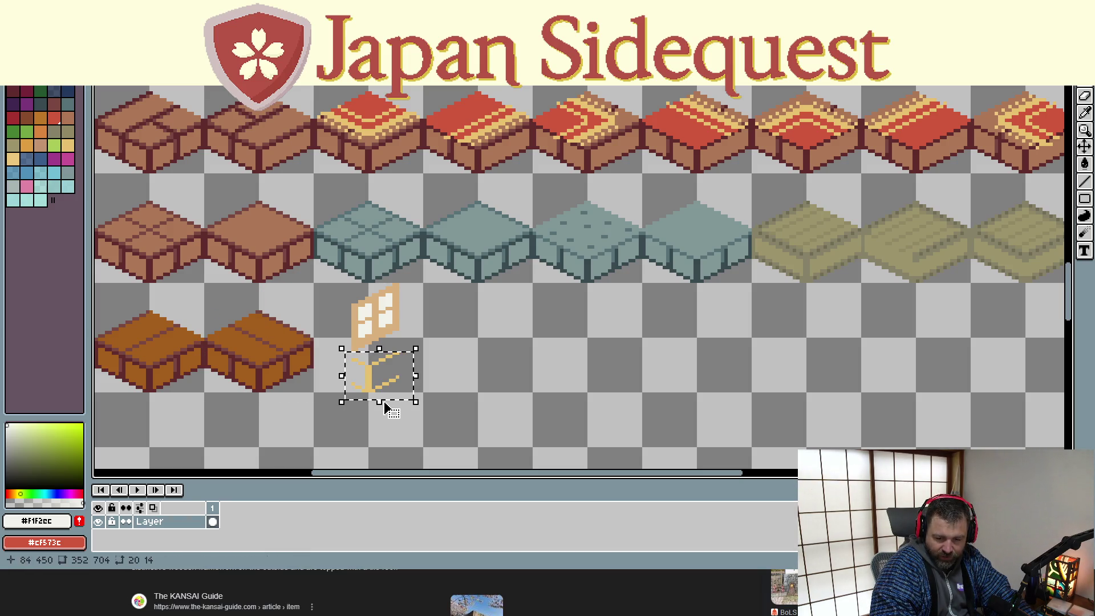
key("ctrl+z")
key("ctrl+z")
key("ctrl+z")
key("ctrl+z")
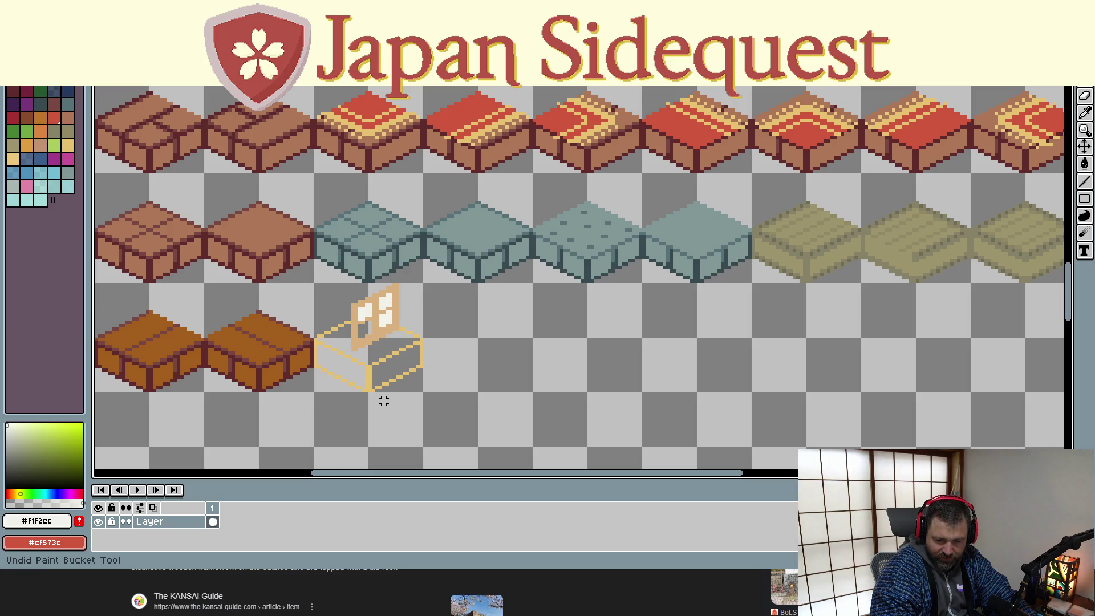
key("ctrl+z")
Erase the screen's tan frame with a transparent Paint Bucket fill
scroll(387, 299, "up", 1)
scroll(387, 300, "up", 1)
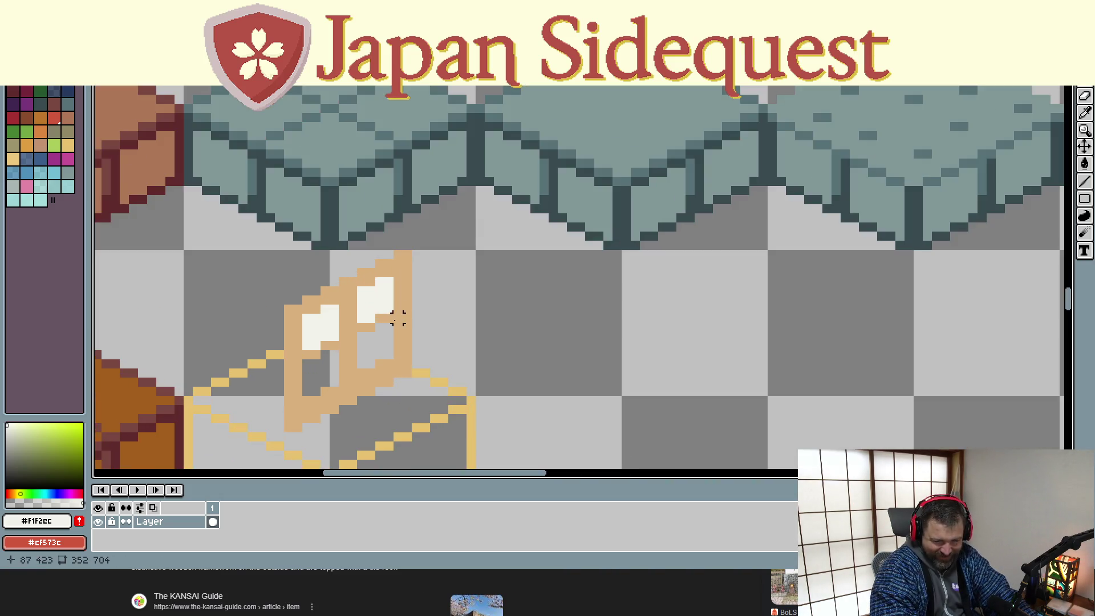
left_click(388, 337, "alt")
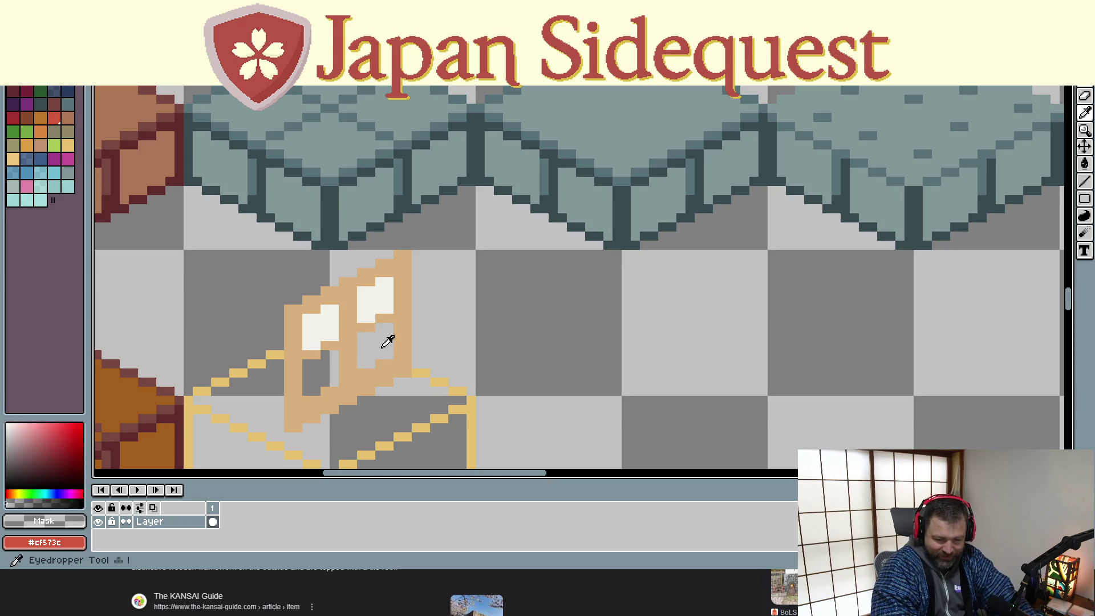
key("f")
left_click(342, 336)
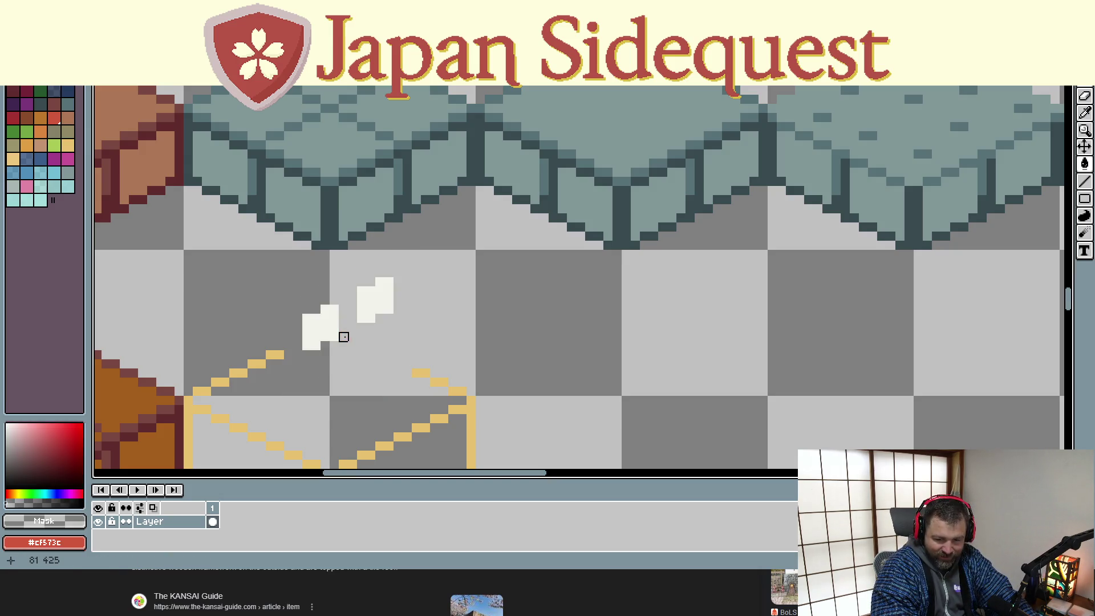
left_click(336, 330)
left_click(389, 292)
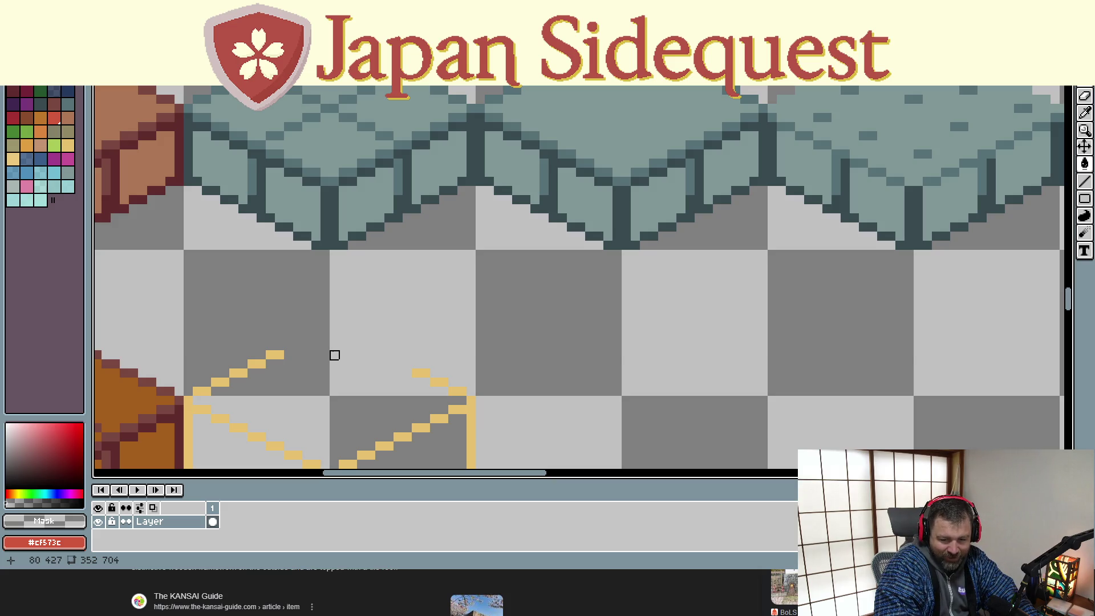
left_click(418, 372, "alt")
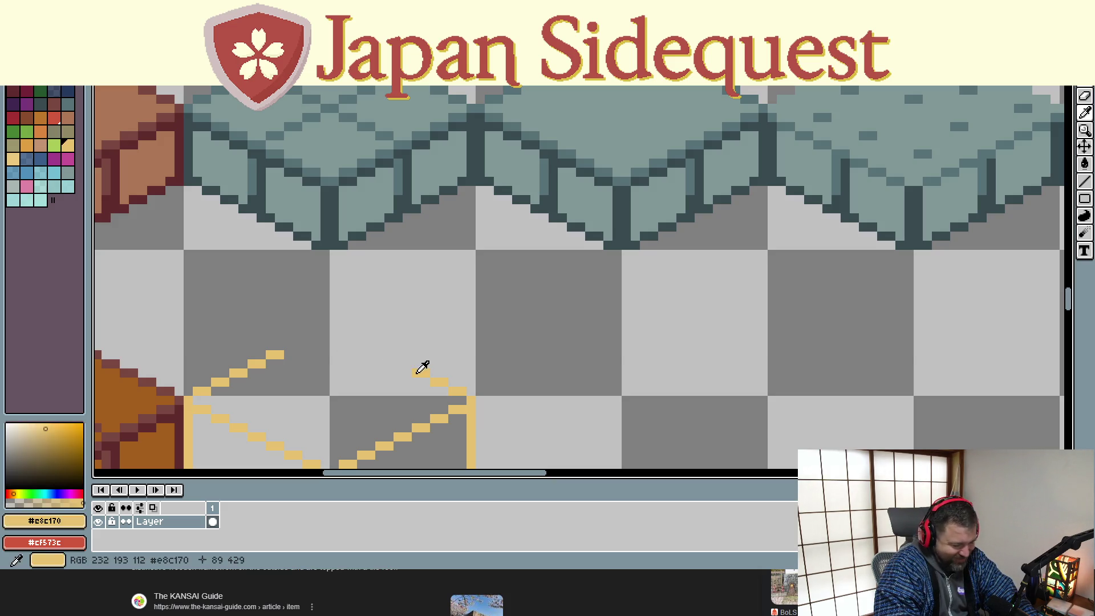
left_click(404, 365)
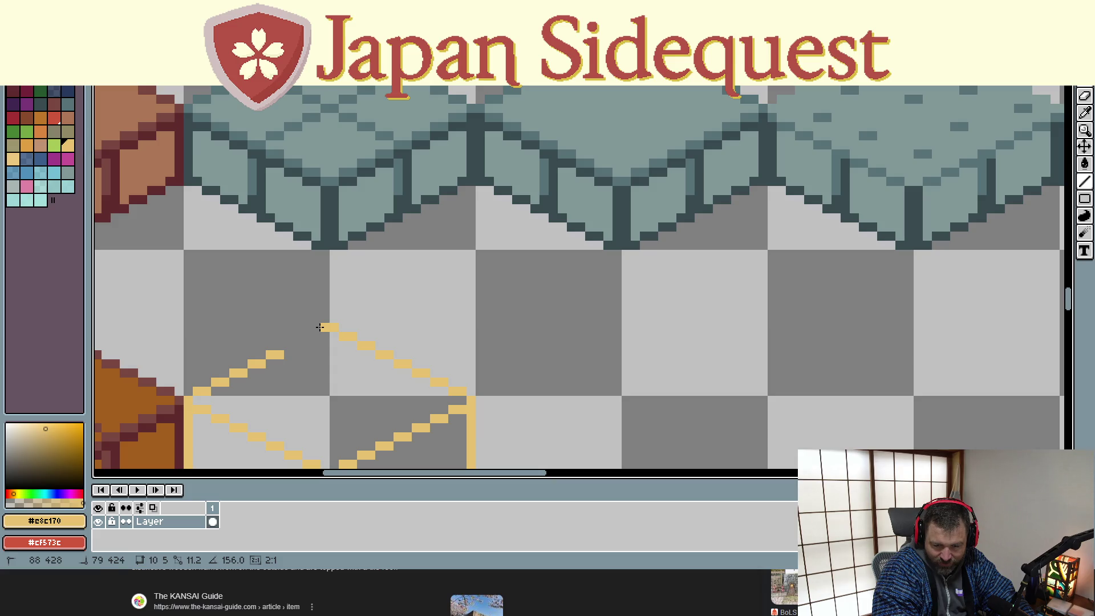
left_click(320, 327, "shift")
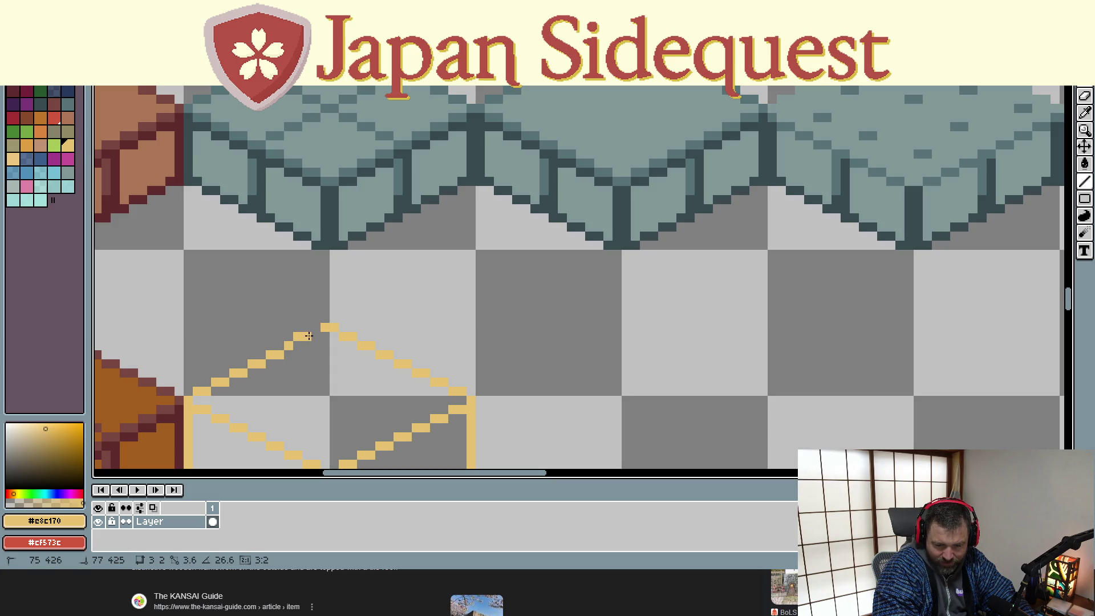
left_click_drag(306, 399, 333, 287)
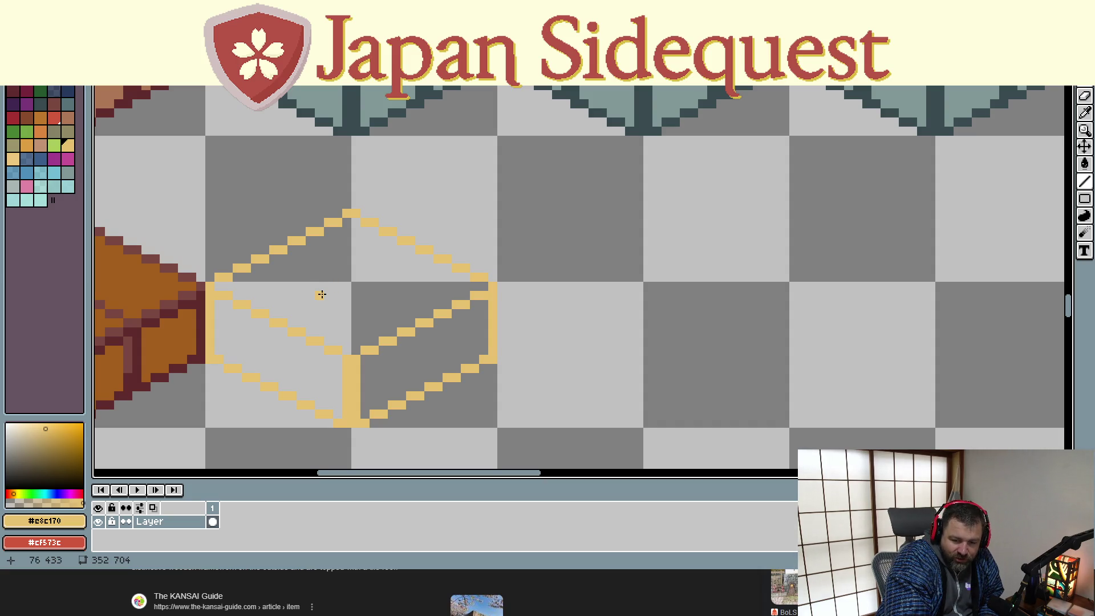
scroll(321, 295, "down", 1)
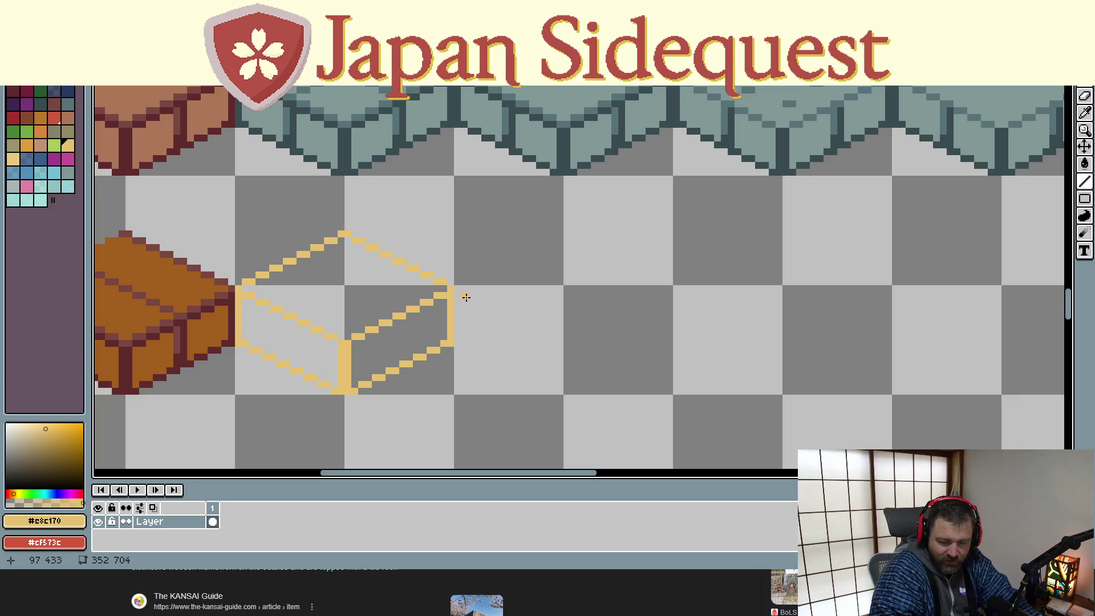
scroll(300, 337, "down", 4)
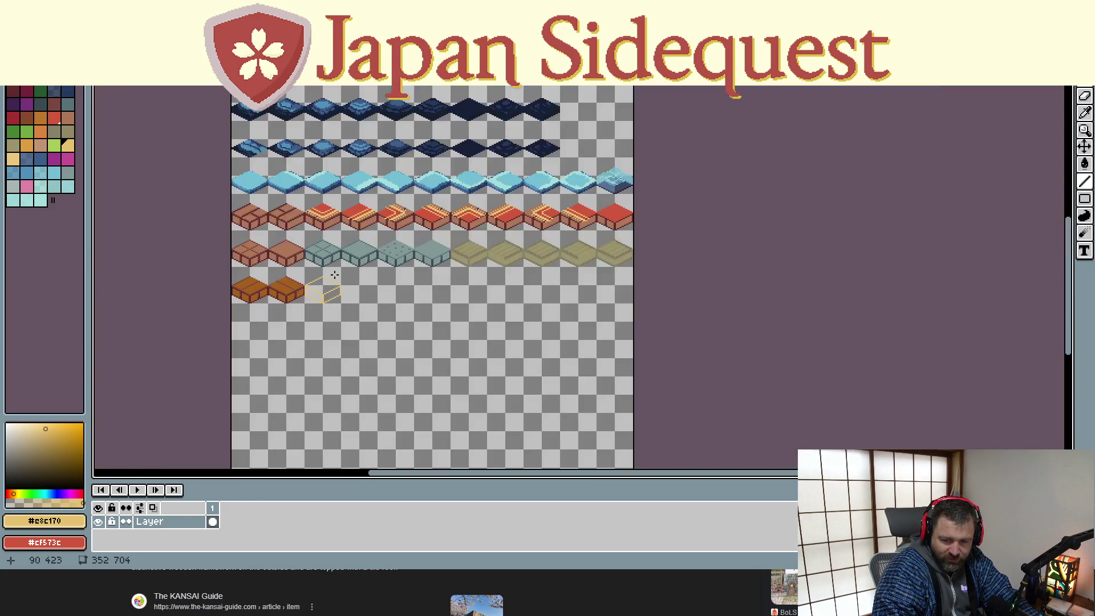
Review all tile rows, then sample the darker tan #c09760 from the box as the drawing colour
scroll(373, 315, "up", 1)
scroll(416, 314, "left", 5)
scroll(415, 313, "up", 3)
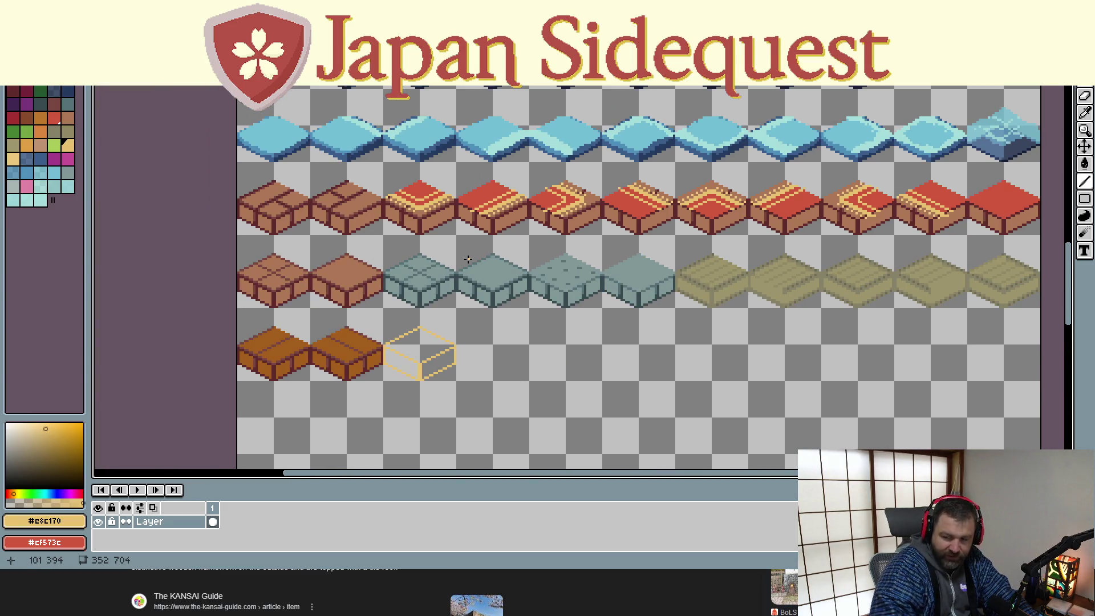
scroll(387, 290, "up", 4)
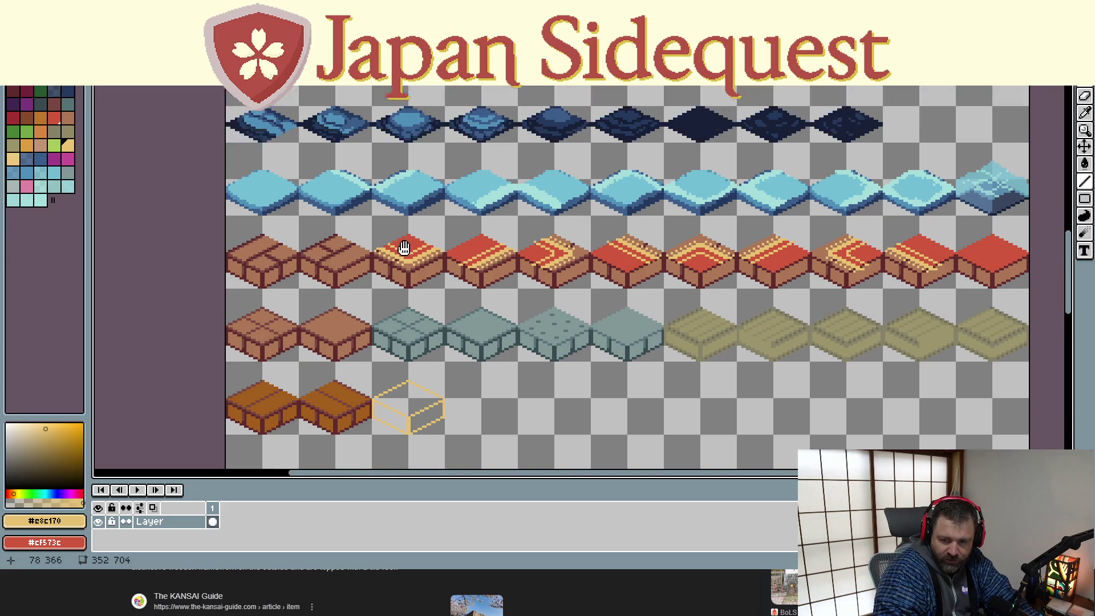
scroll(376, 303, "right", 1)
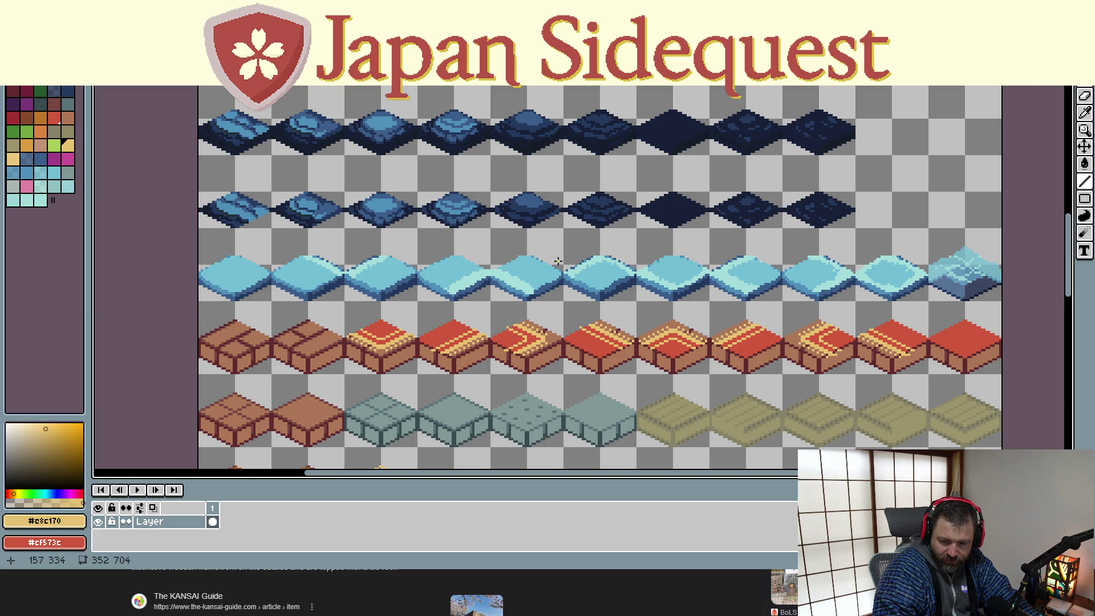
scroll(512, 182, "up", 6)
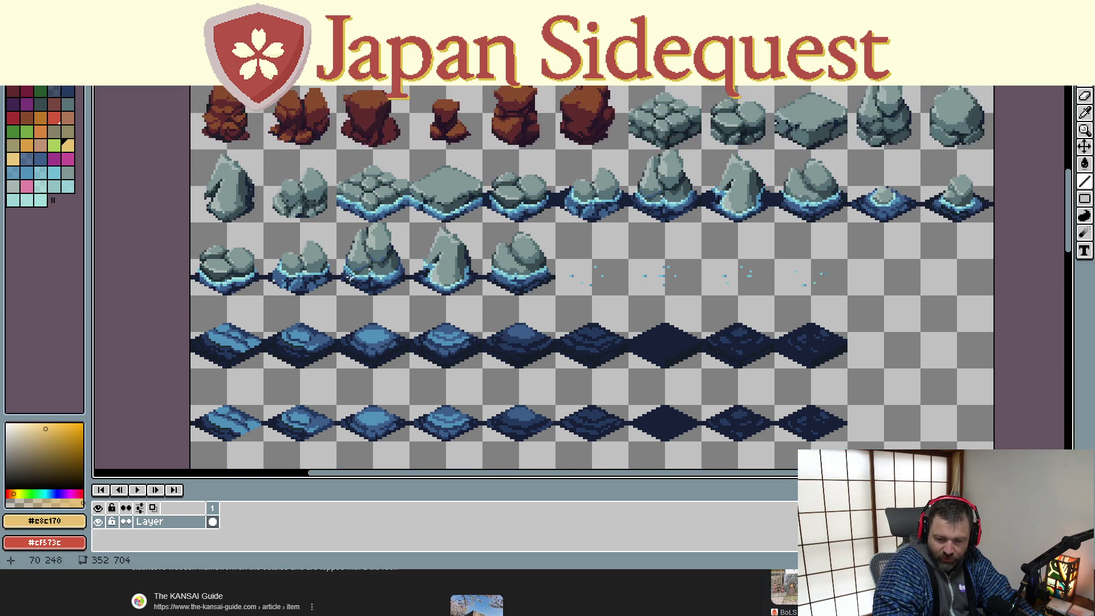
scroll(377, 321, "down", 10)
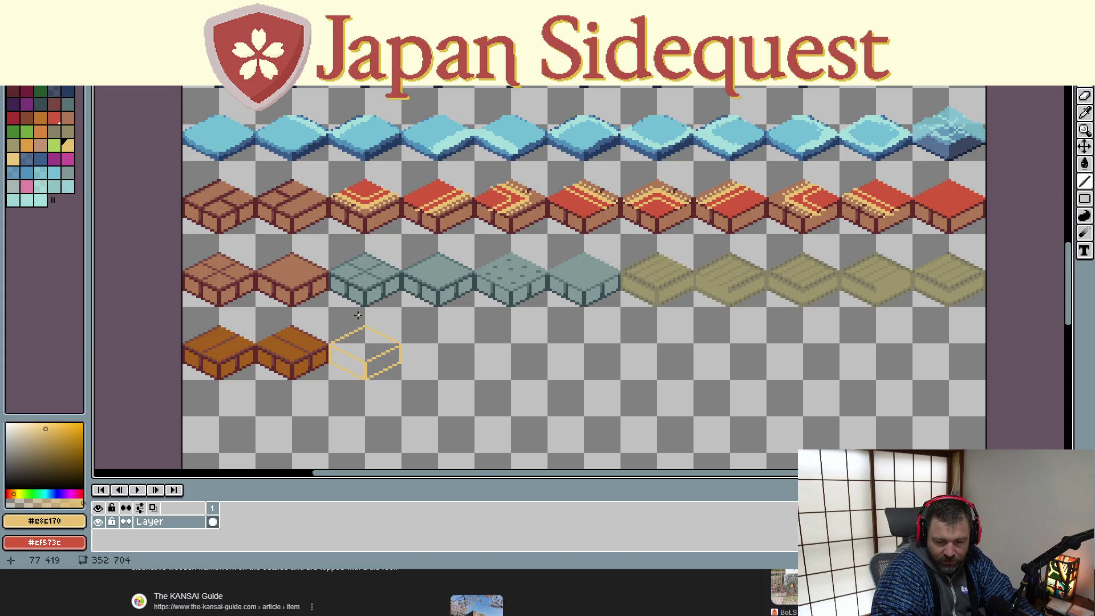
scroll(355, 355, "up", 2)
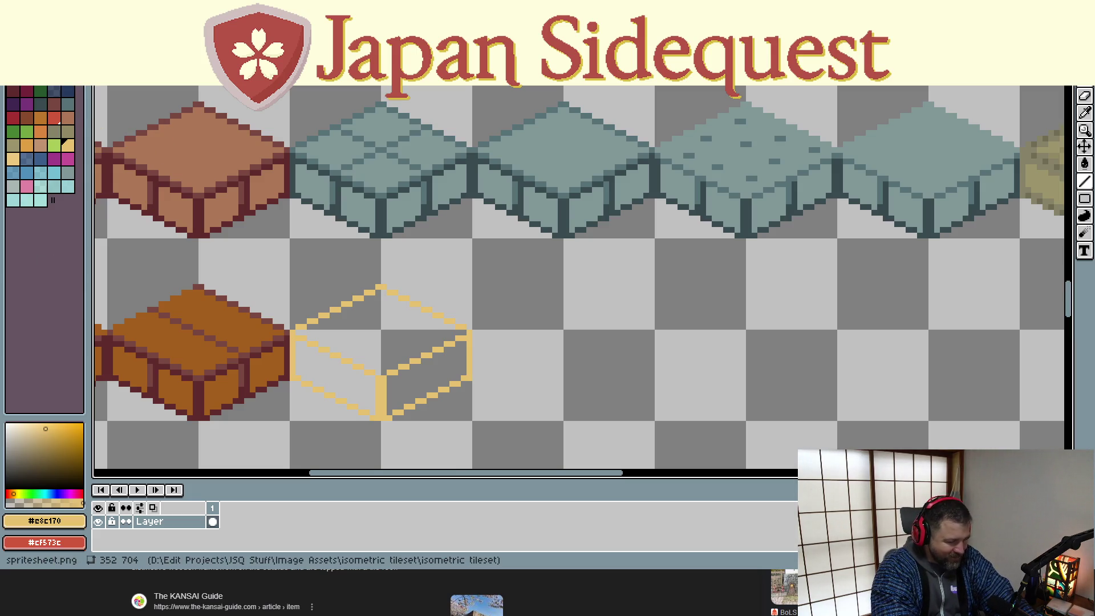
key("i")
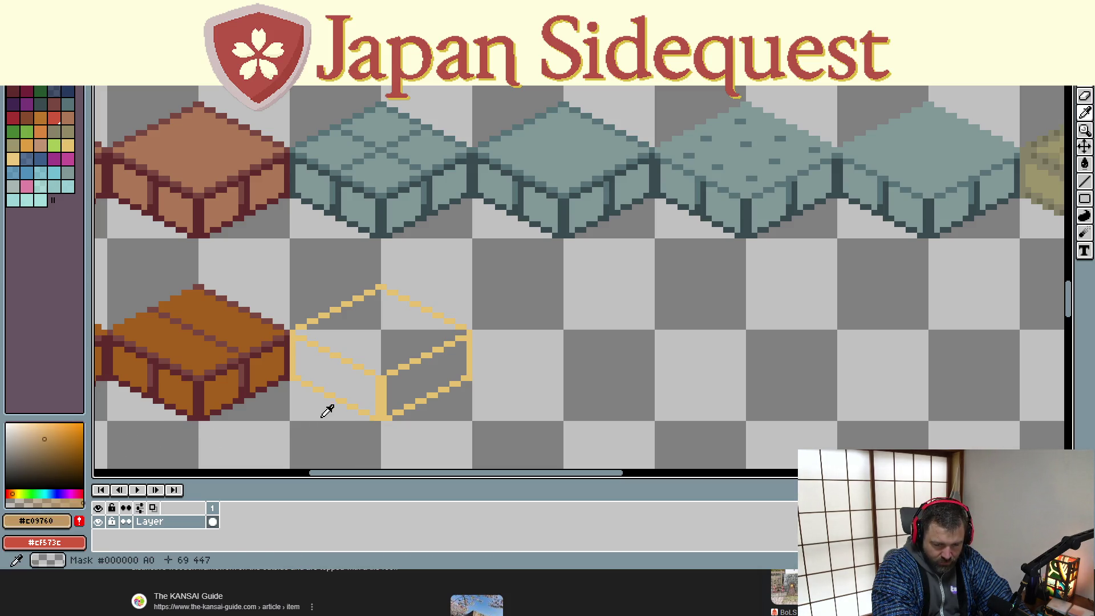
Draw thick darker tan lines along the box's inner top edges and a post up from its right corner
key("l")
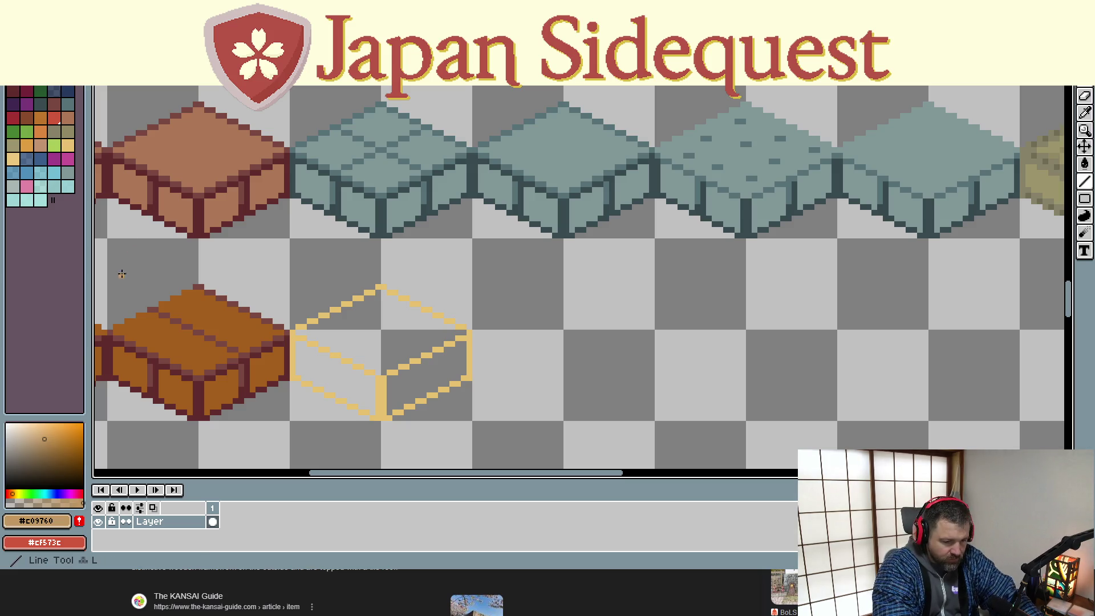
scroll(326, 348, "up", 1)
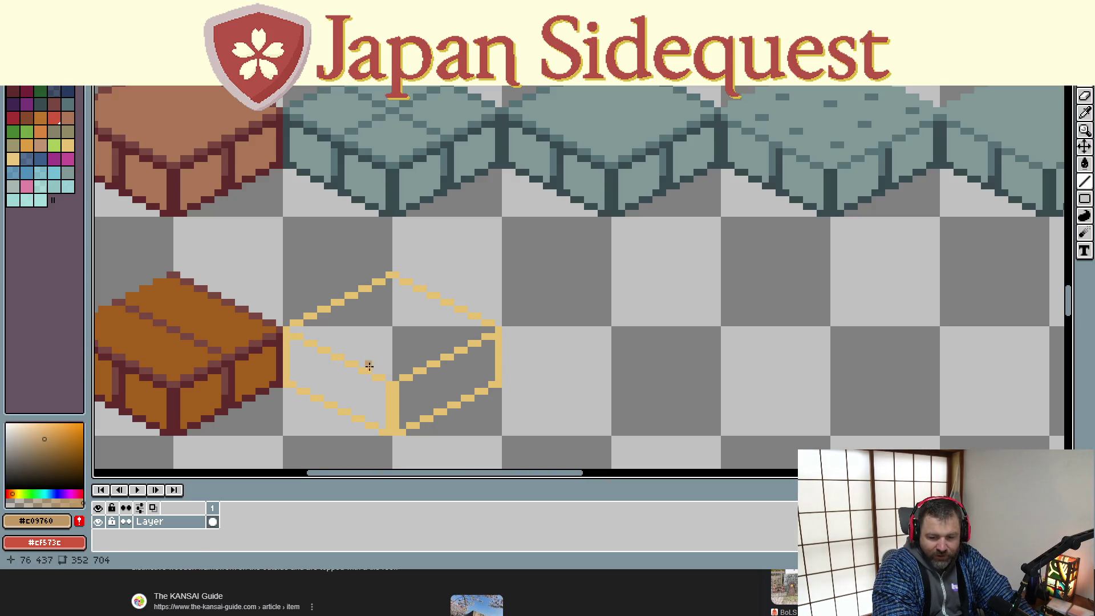
mouse_move(397, 384)
left_mouse_down()
mouse_move(462, 331)
mouse_move(497, 330)
left_mouse_up()
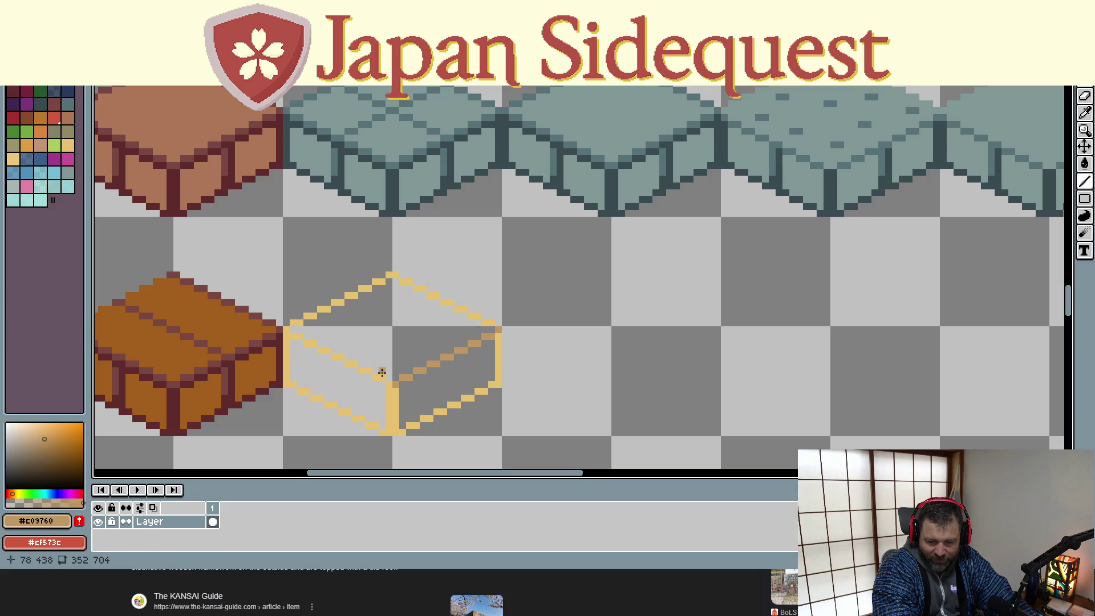
left_click_drag(395, 376, 491, 330)
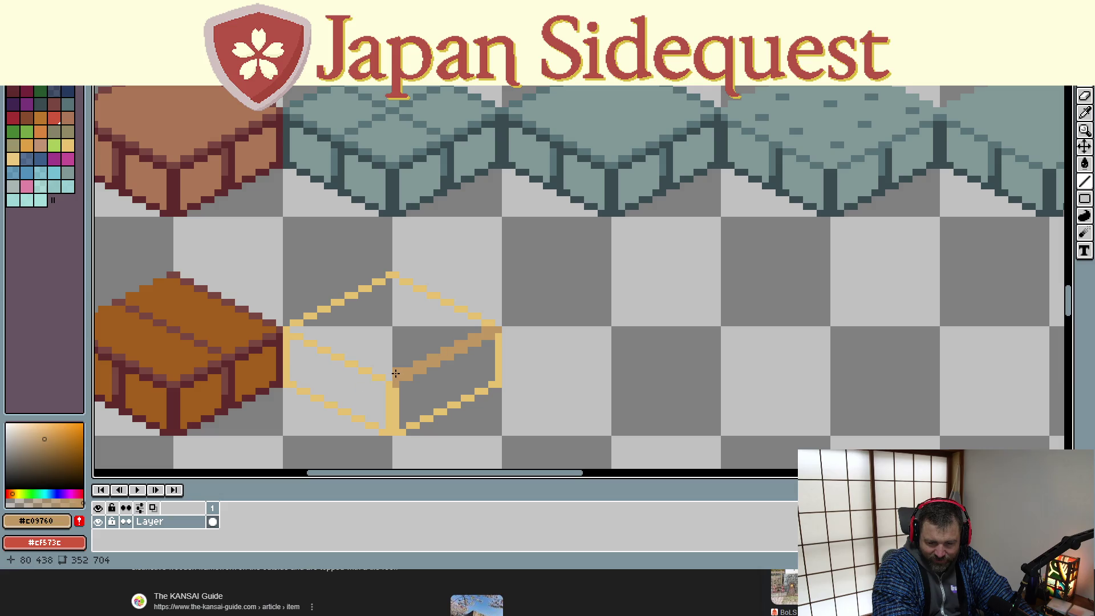
left_click_drag(390, 374, 492, 323)
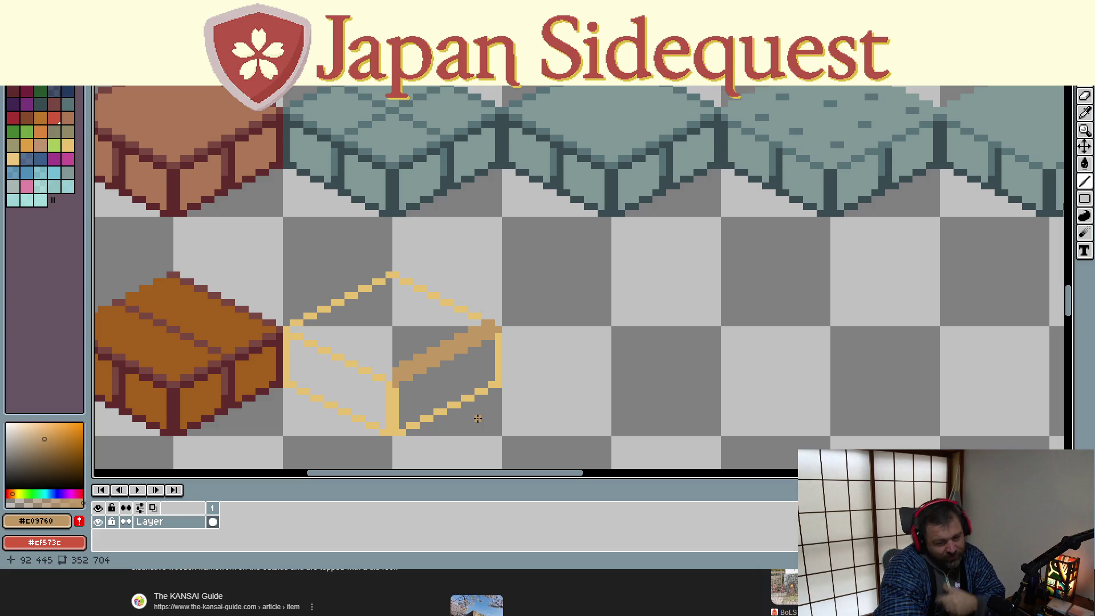
left_click_drag(387, 384, 287, 331)
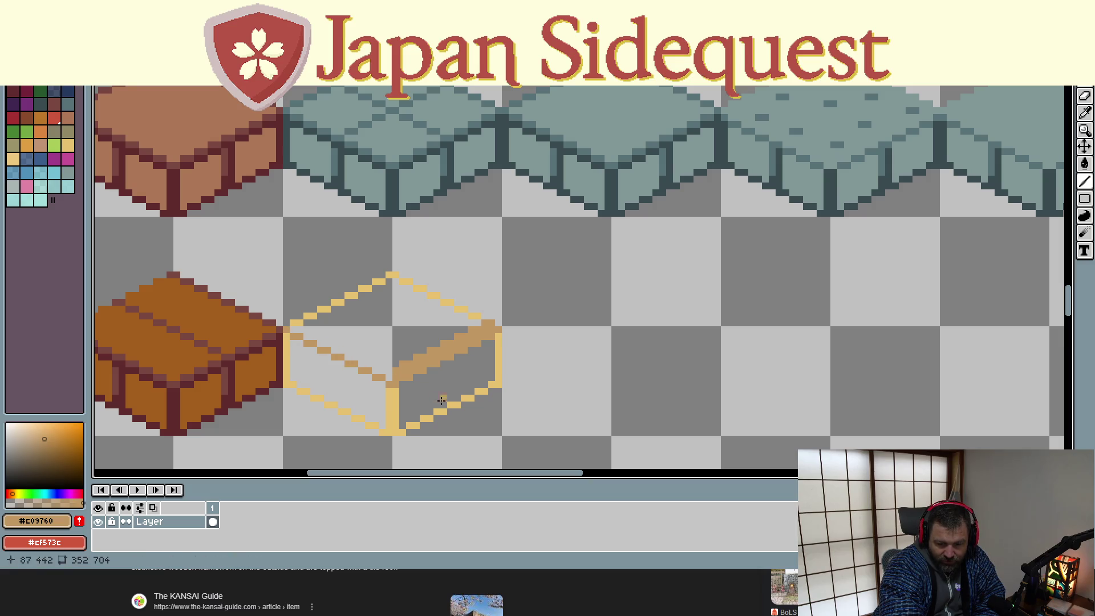
mouse_move(386, 381)
left_mouse_down()
mouse_move(292, 329)
mouse_move(294, 319)
left_mouse_up()
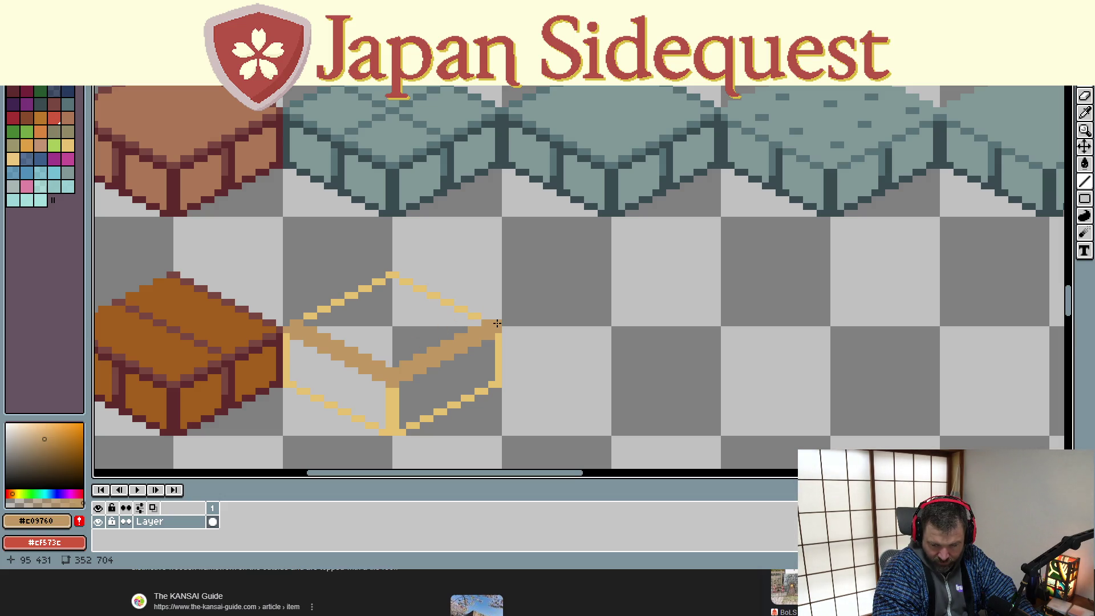
left_click_drag(498, 323, 497, 219)
left_click_drag(488, 316, 494, 219)
Thicken the right post and draw a thick darker tan post up from the box's left corner
left_click_drag(485, 315, 485, 217)
left_click_drag(286, 323, 286, 219)
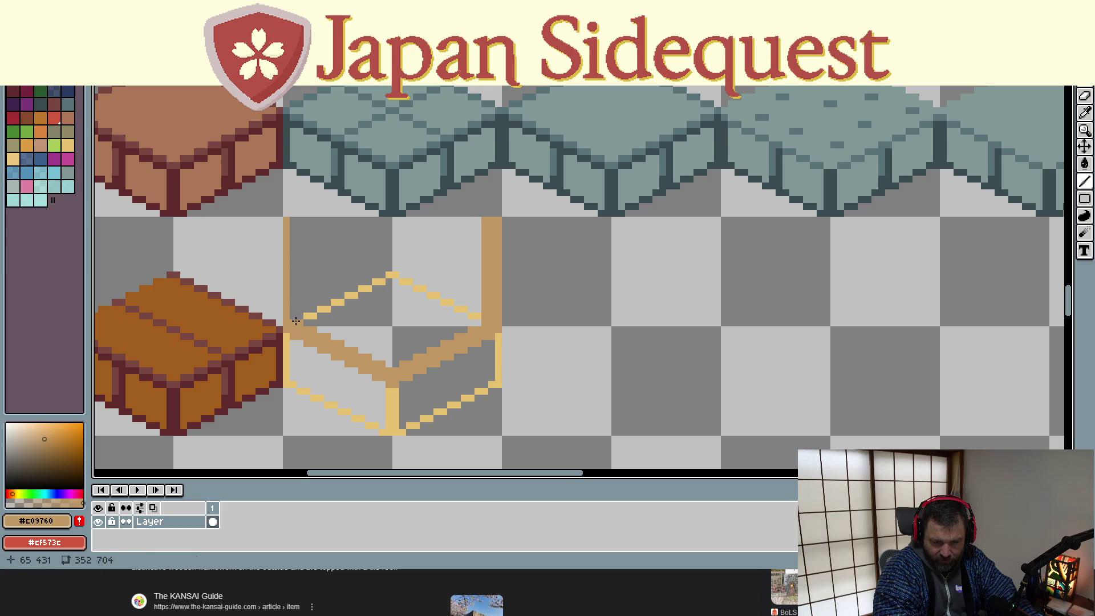
left_click_drag(292, 320, 293, 220)
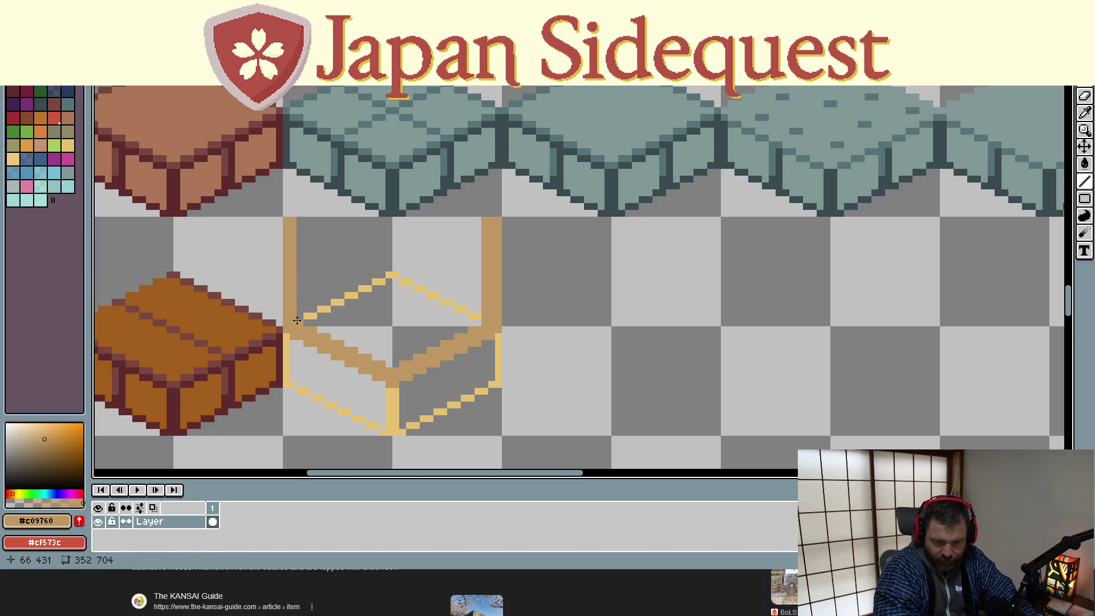
left_click_drag(300, 320, 299, 218)
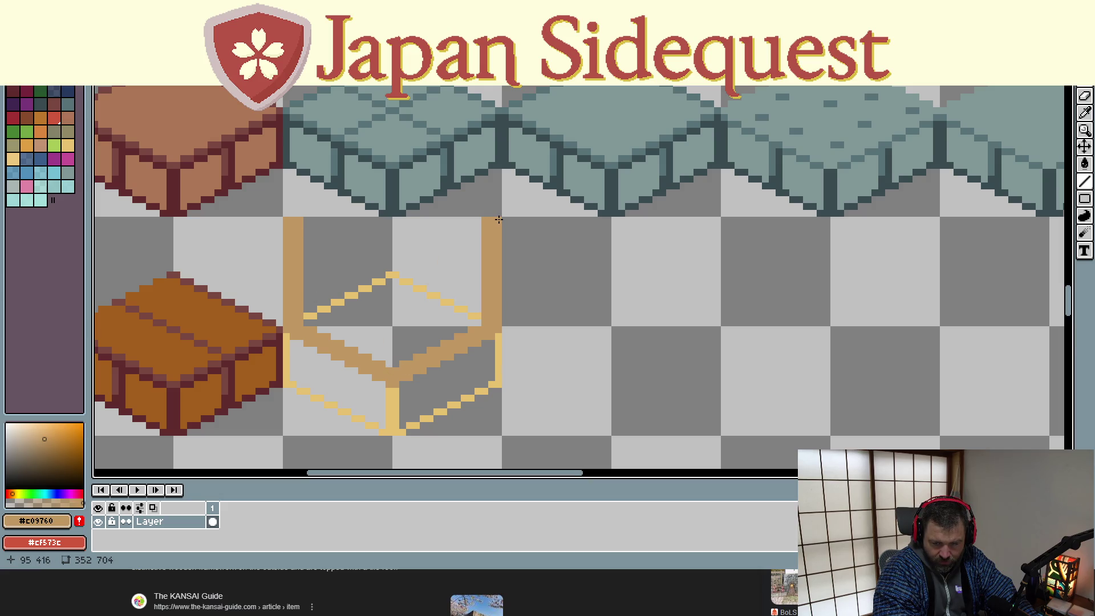
Draw darker tan top edges joining the two posts' tops, then switch to Chrome
mouse_move(500, 220)
left_mouse_down()
mouse_move(393, 251)
mouse_move(394, 275)
left_mouse_up()
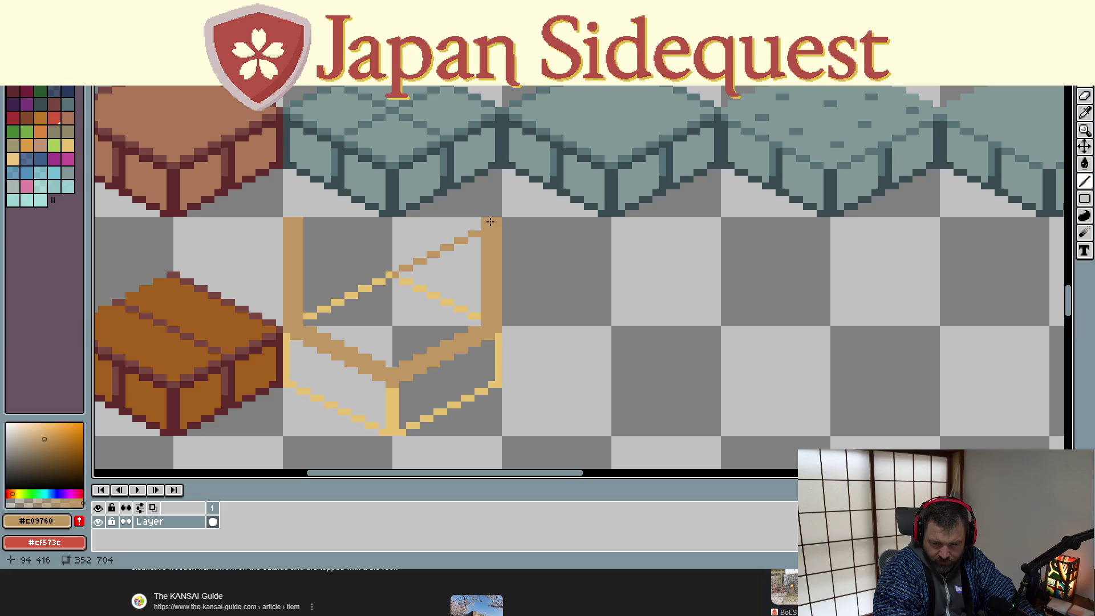
mouse_move(479, 222)
left_mouse_down()
mouse_move(389, 269)
mouse_move(292, 221)
left_mouse_up()
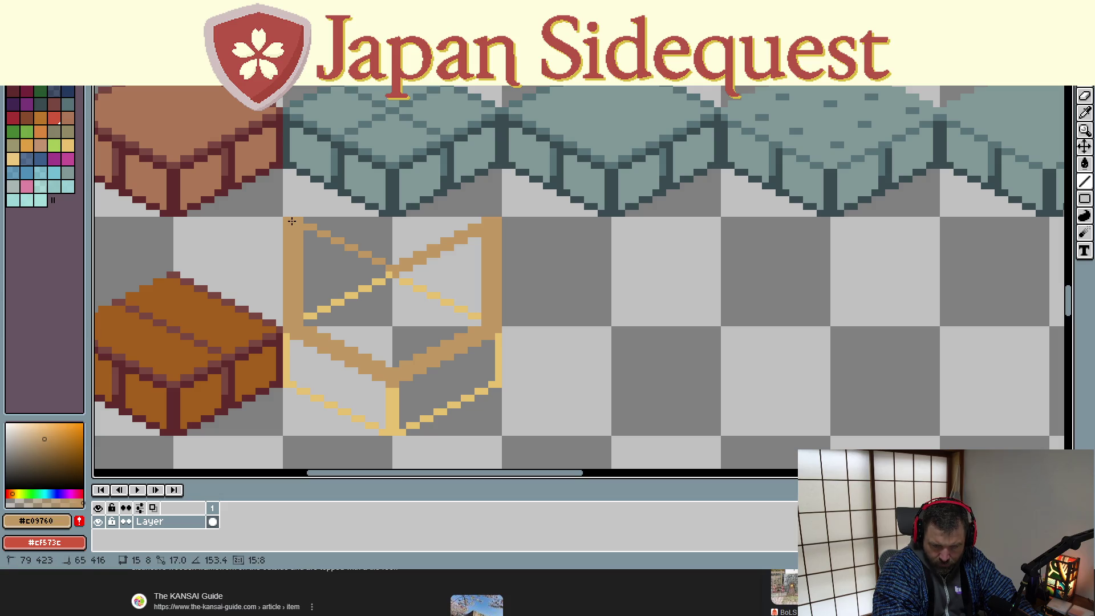
mouse_move(291, 222)
left_mouse_down()
mouse_move(308, 243)
mouse_move(284, 221)
left_mouse_up()
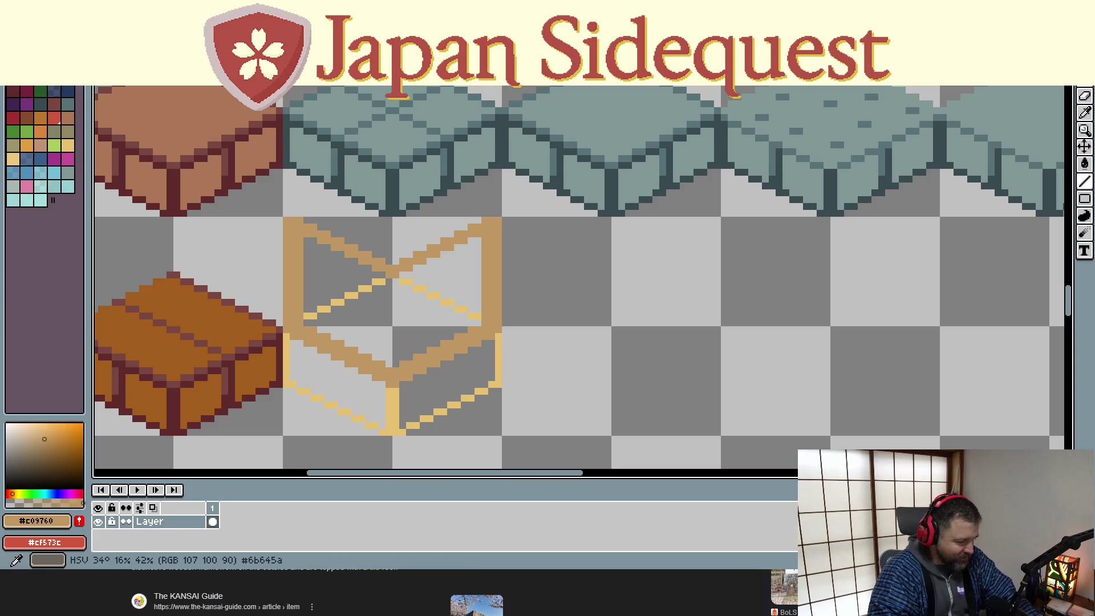
key("alt+Tab")
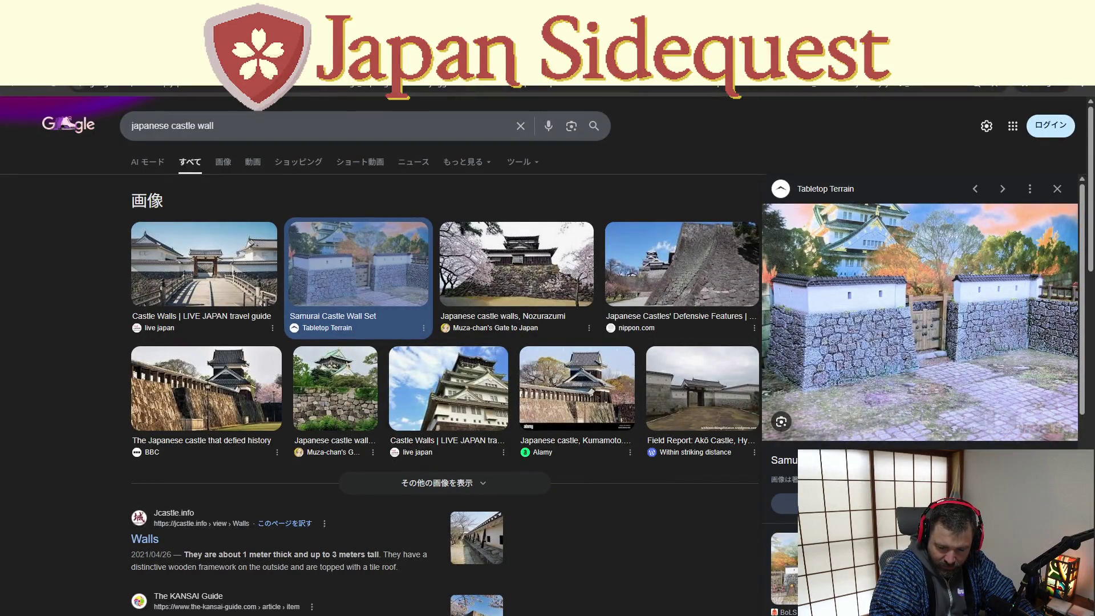
Open the nippon.com depachika article from the Chrome results
left_click(323, 85)
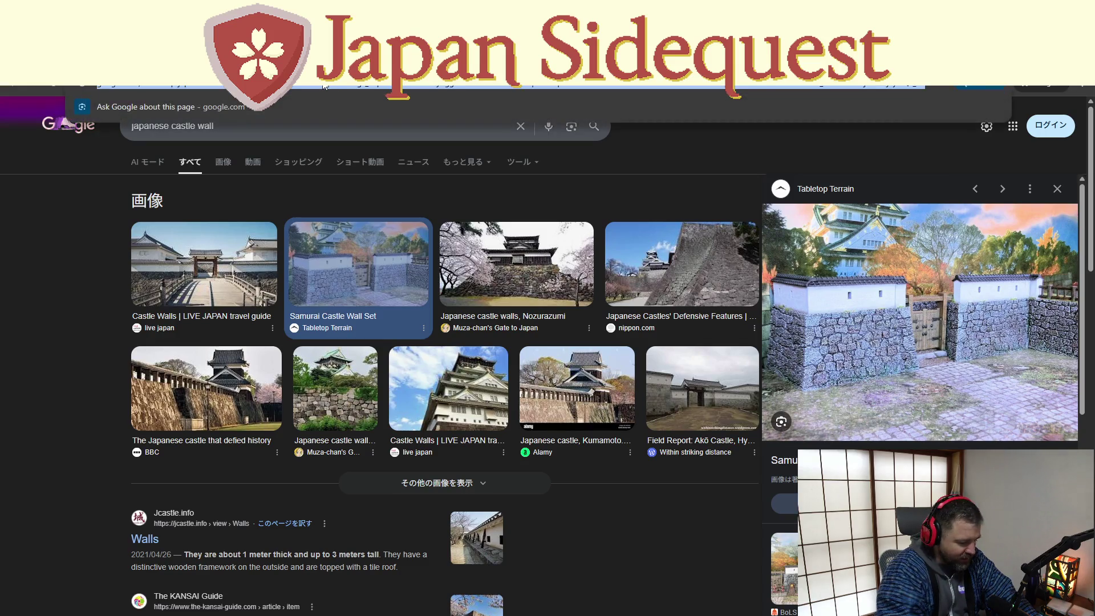
type("de")
key("Escape")
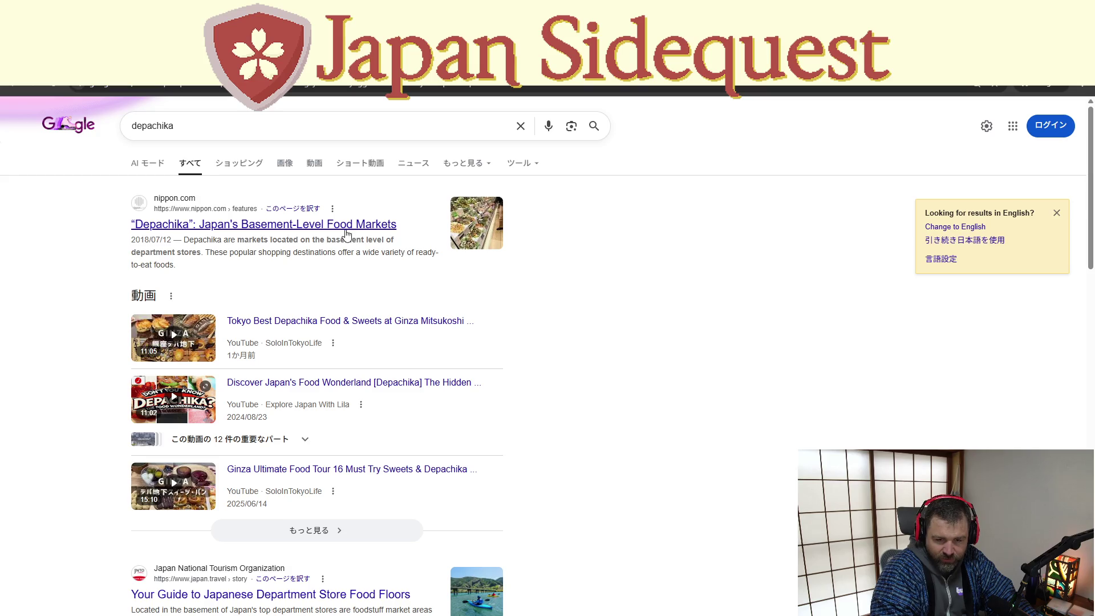
left_click(410, 247)
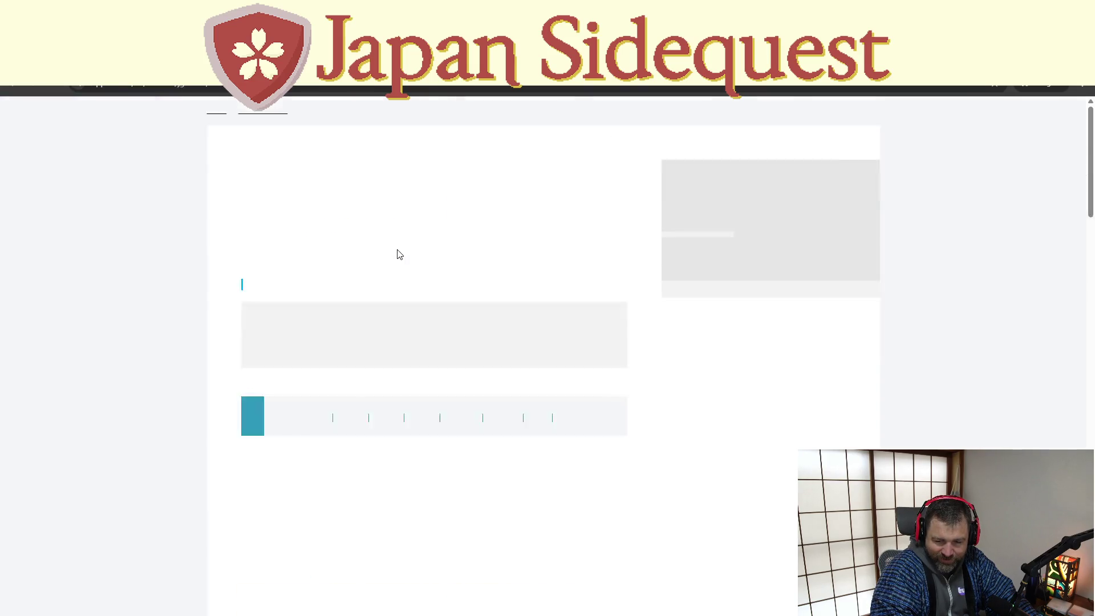
Read down the article's store list and select the Isetan Shinjuku store name
scroll(429, 297, "down", 4)
scroll(428, 299, "down", 15)
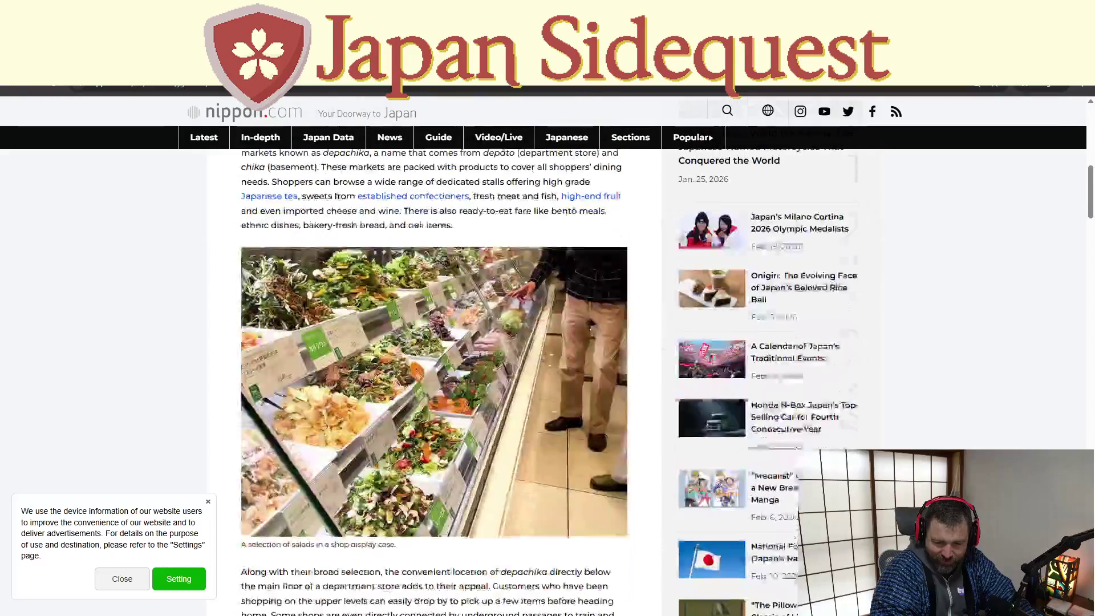
scroll(425, 298, "down", 15)
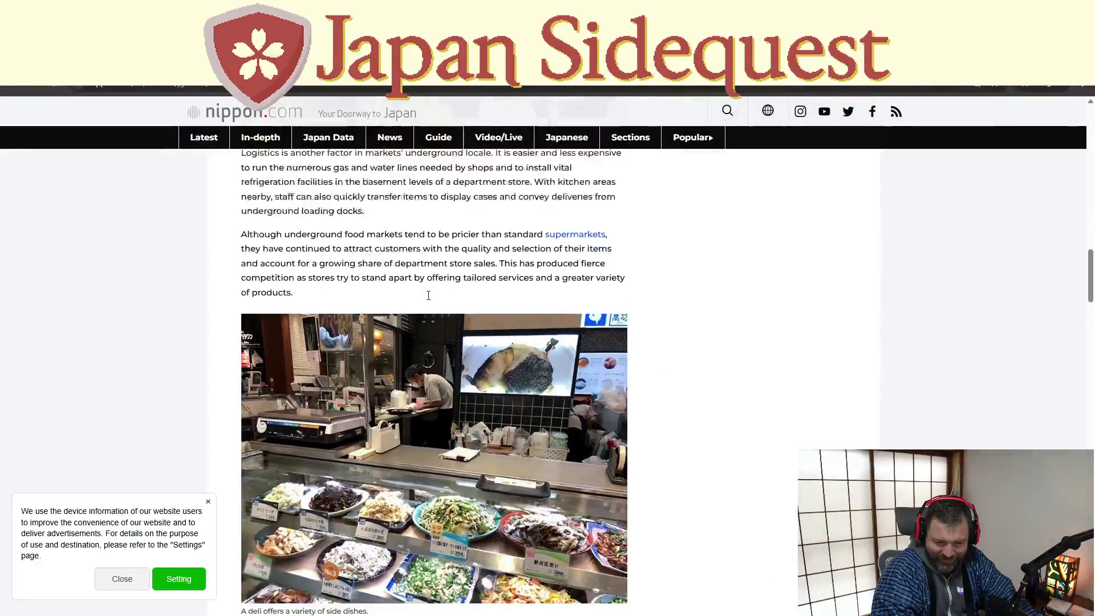
scroll(426, 298, "down", 5)
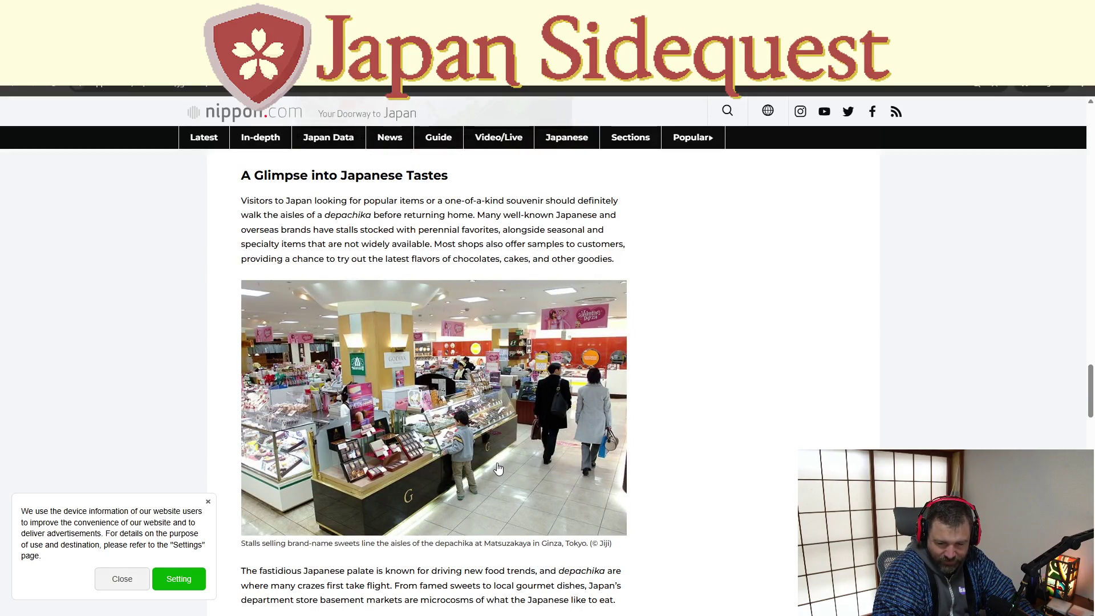
scroll(495, 462, "down", 1)
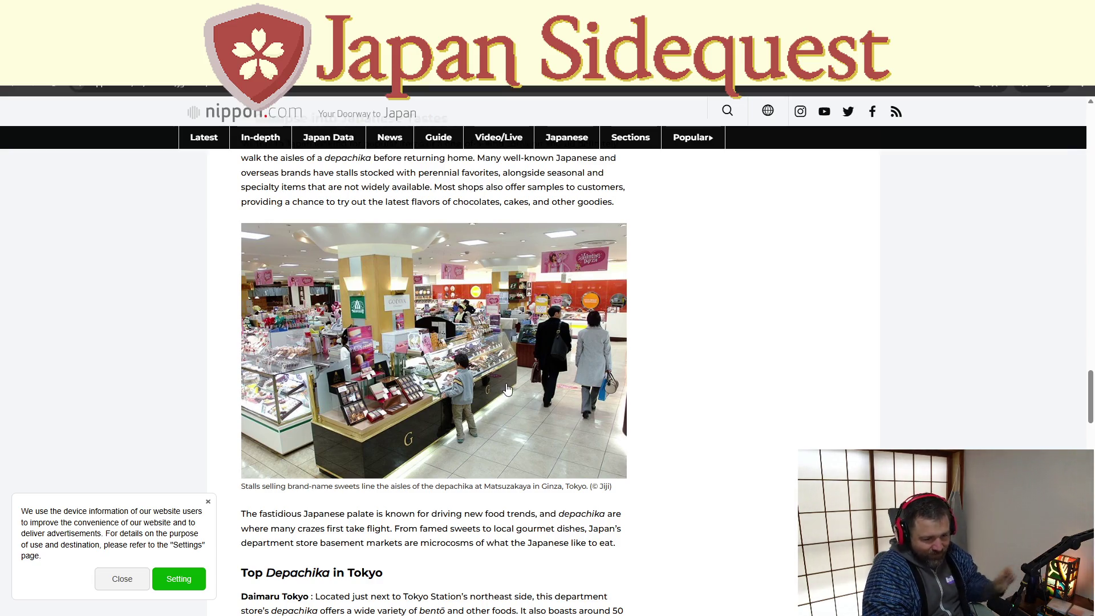
scroll(514, 366, "down", 2)
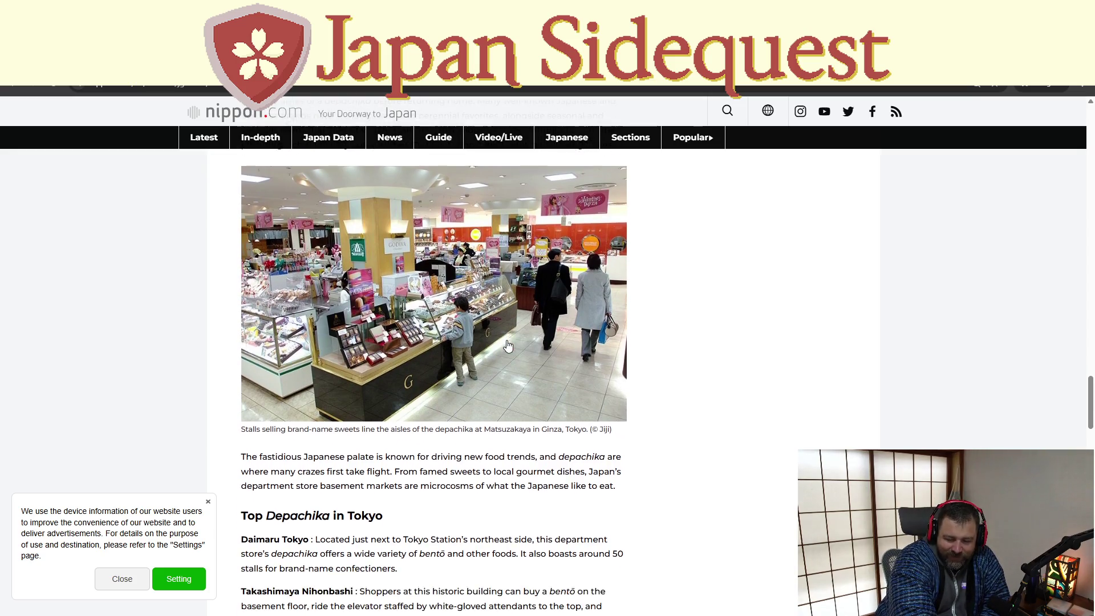
scroll(508, 346, "down", 8)
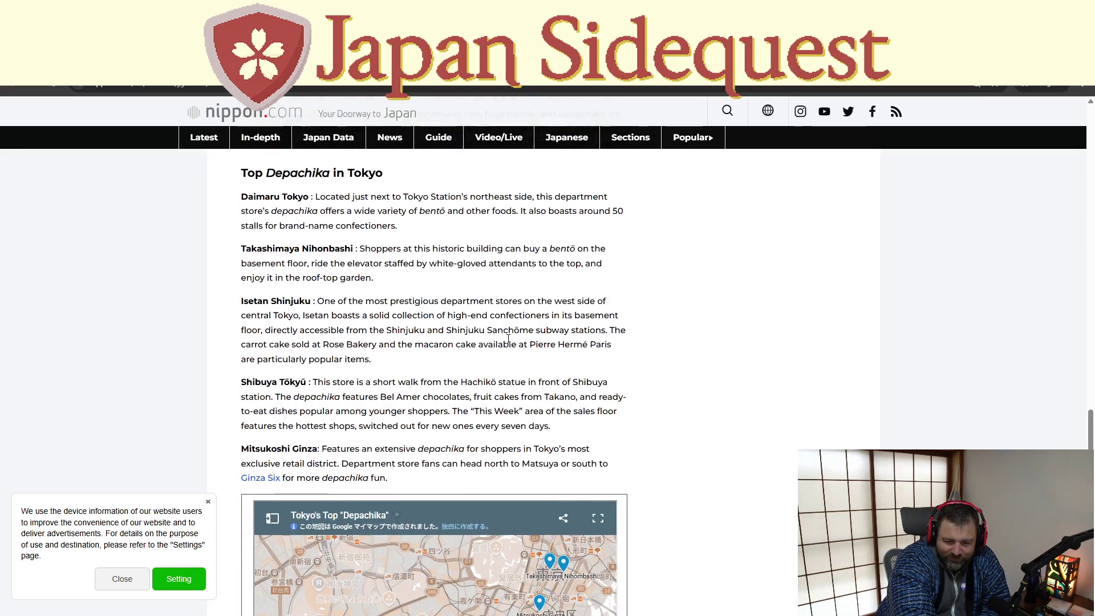
scroll(510, 342, "up", 8)
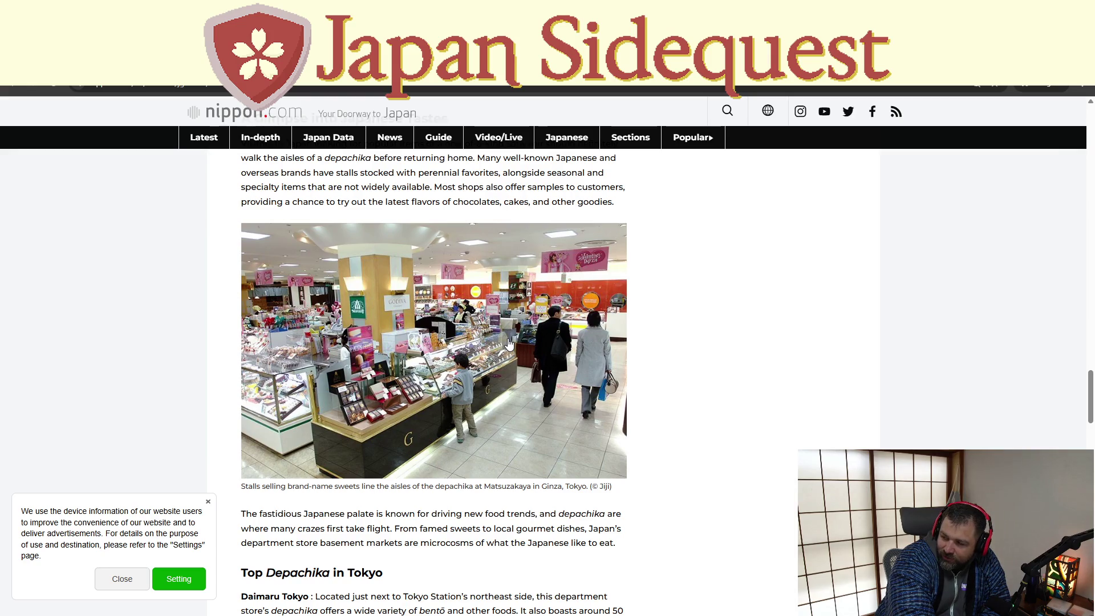
scroll(509, 343, "up", 12)
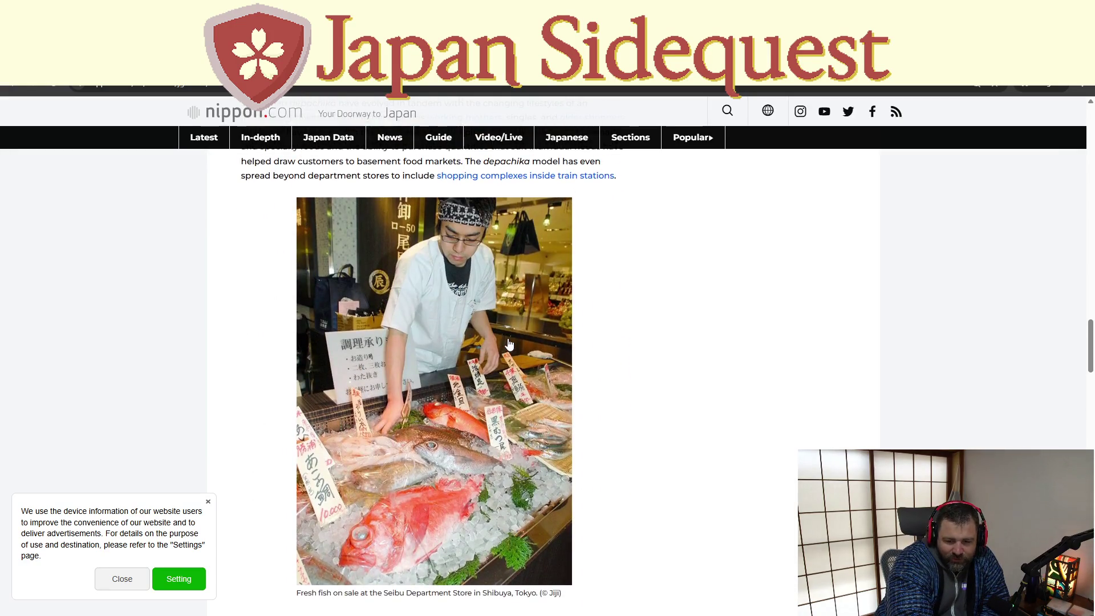
scroll(509, 342, "up", 15)
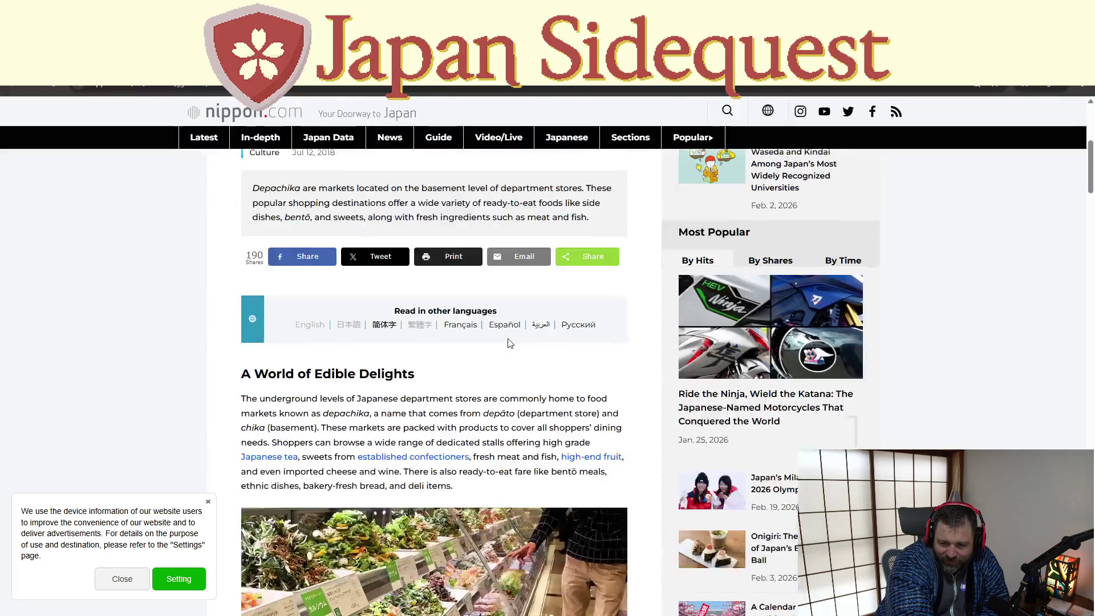
scroll(510, 343, "down", 6)
scroll(314, 263, "down", 10)
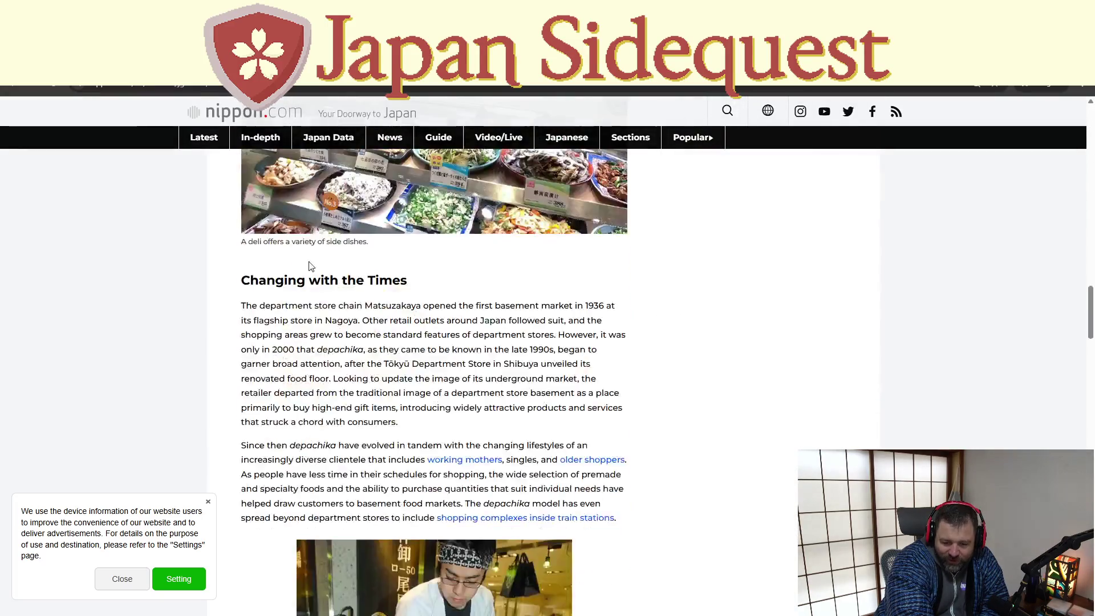
scroll(314, 263, "down", 20)
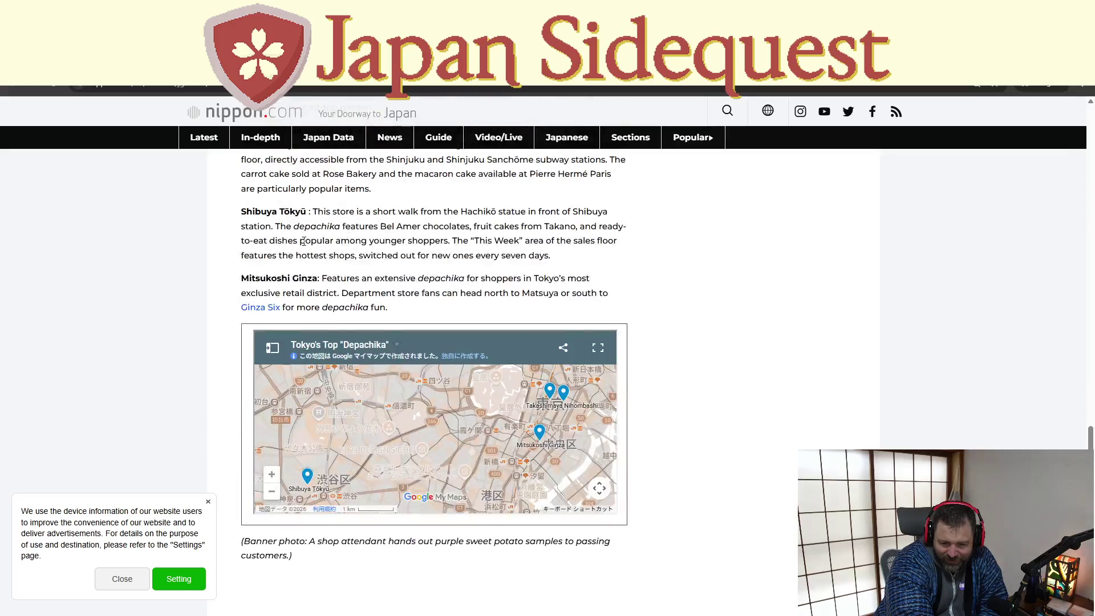
scroll(319, 360, "up", 10)
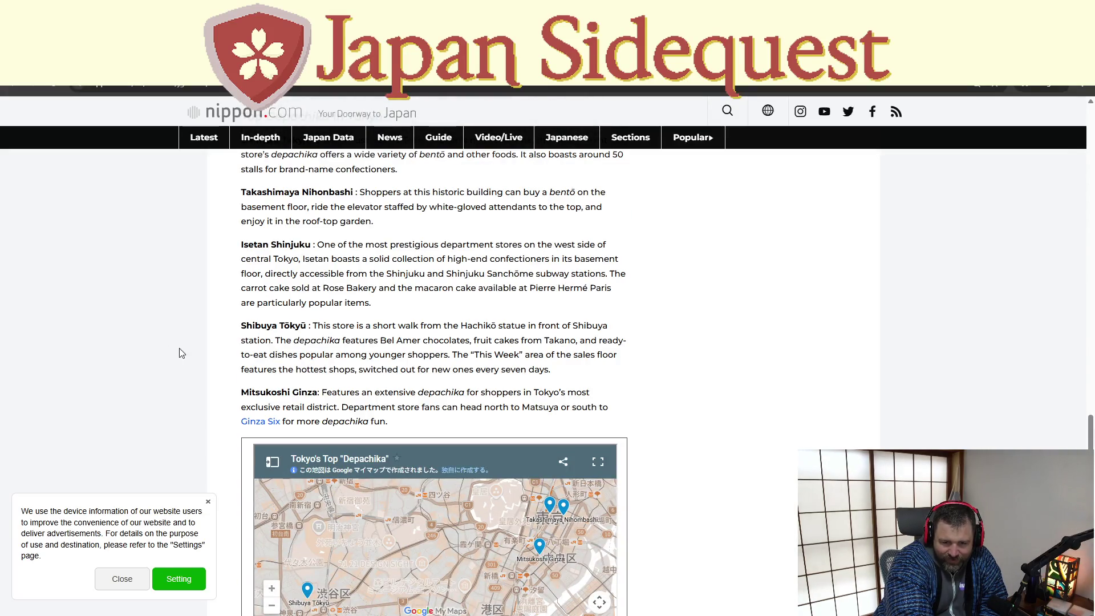
scroll(227, 337, "up", 1)
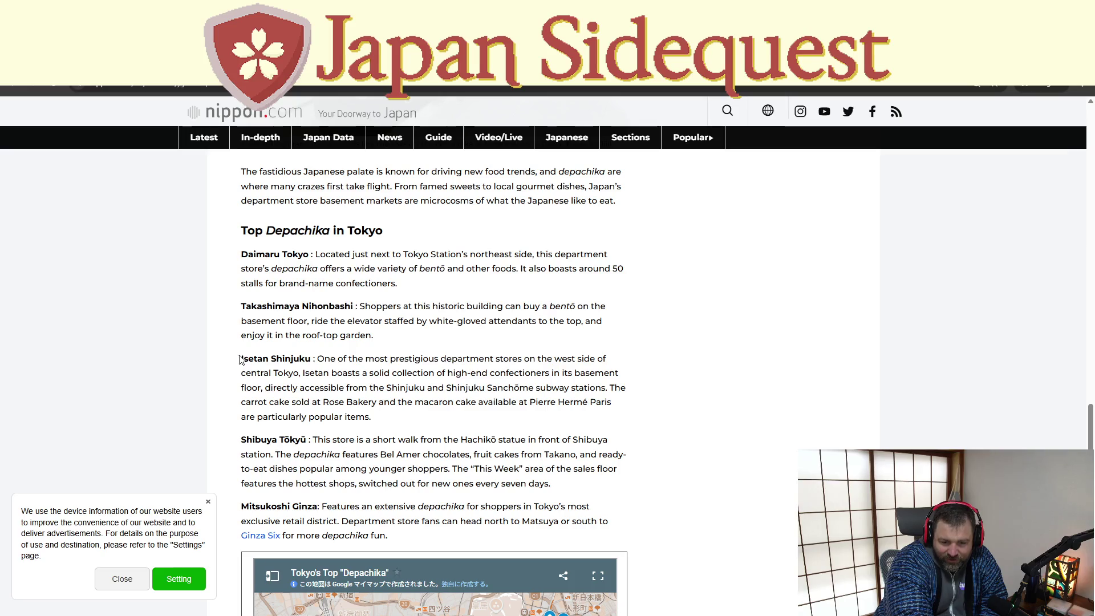
left_click_drag(238, 360, 312, 363)
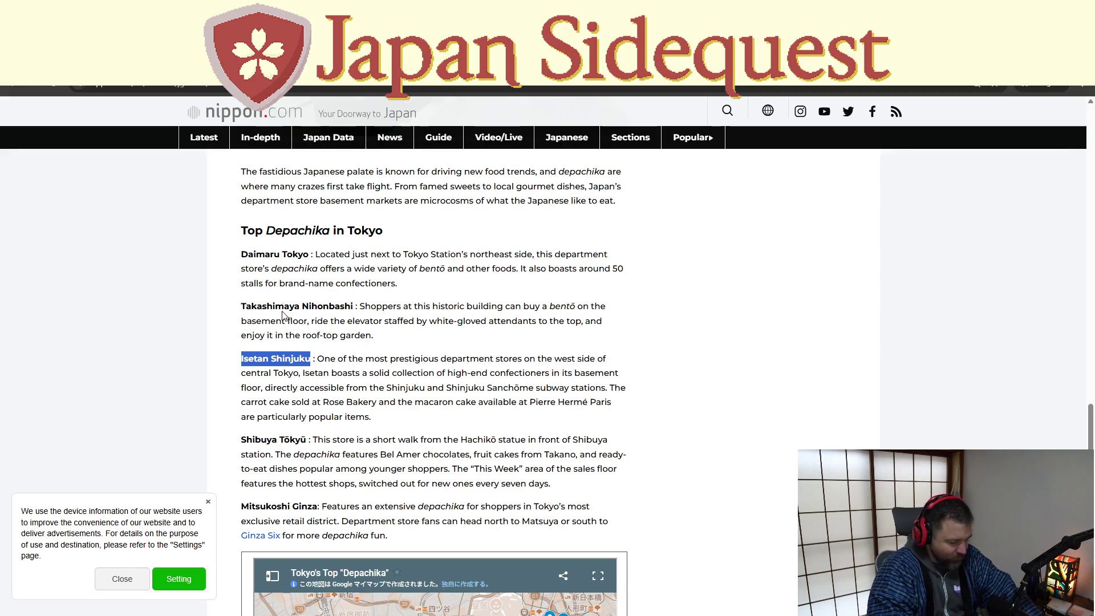
Scroll through the remaining stores, select another listing, and return to Aseprite
scroll(268, 390, "down", 1)
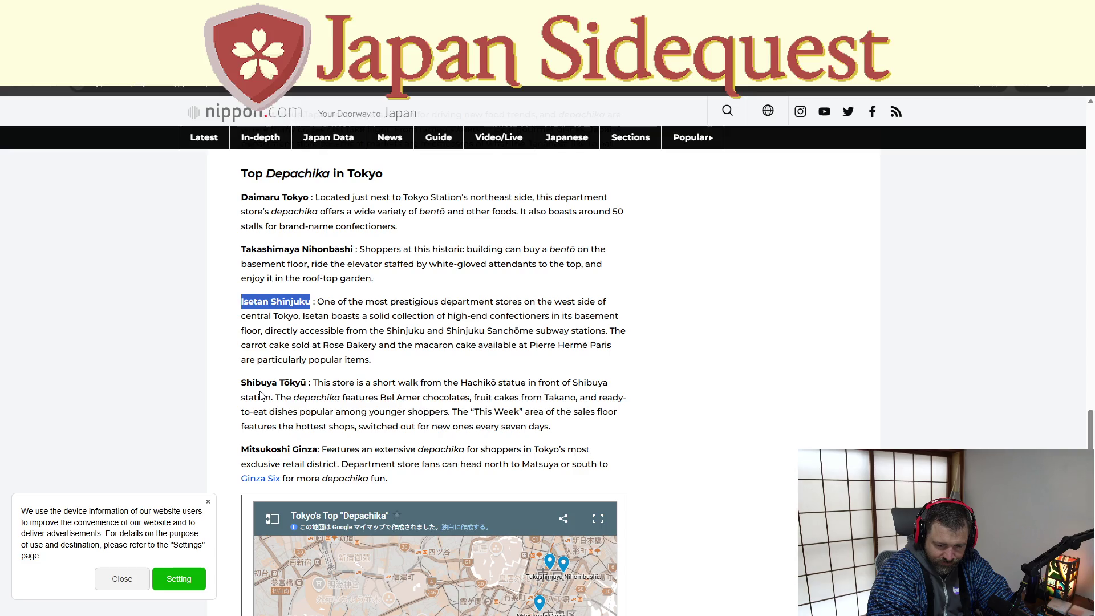
scroll(262, 394, "down", 3)
scroll(469, 284, "up", 6)
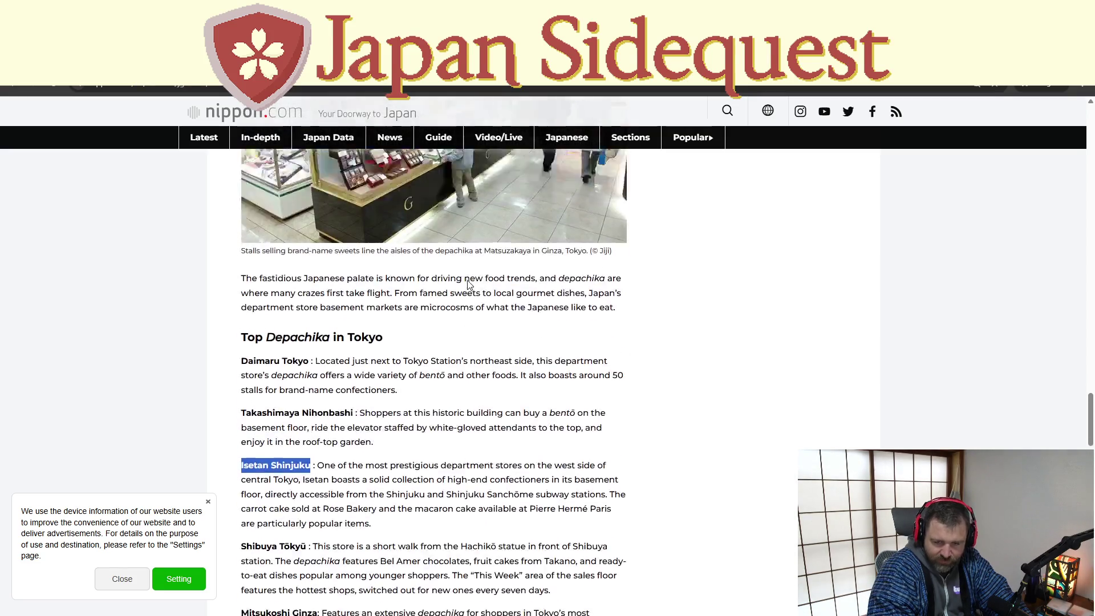
scroll(468, 284, "up", 3)
scroll(469, 284, "down", 10)
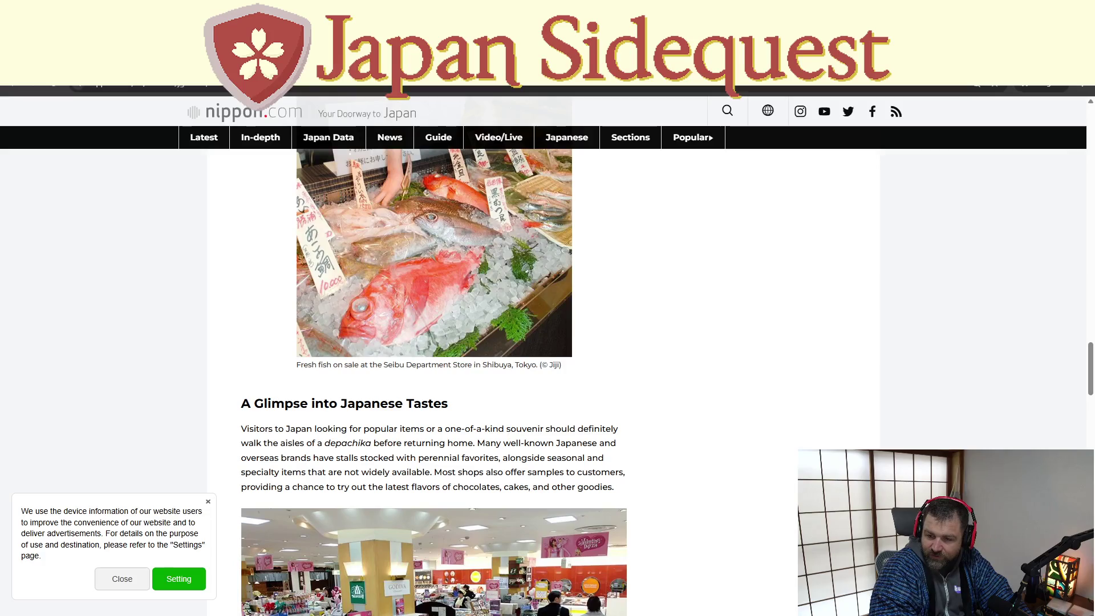
scroll(302, 524, "down", 8)
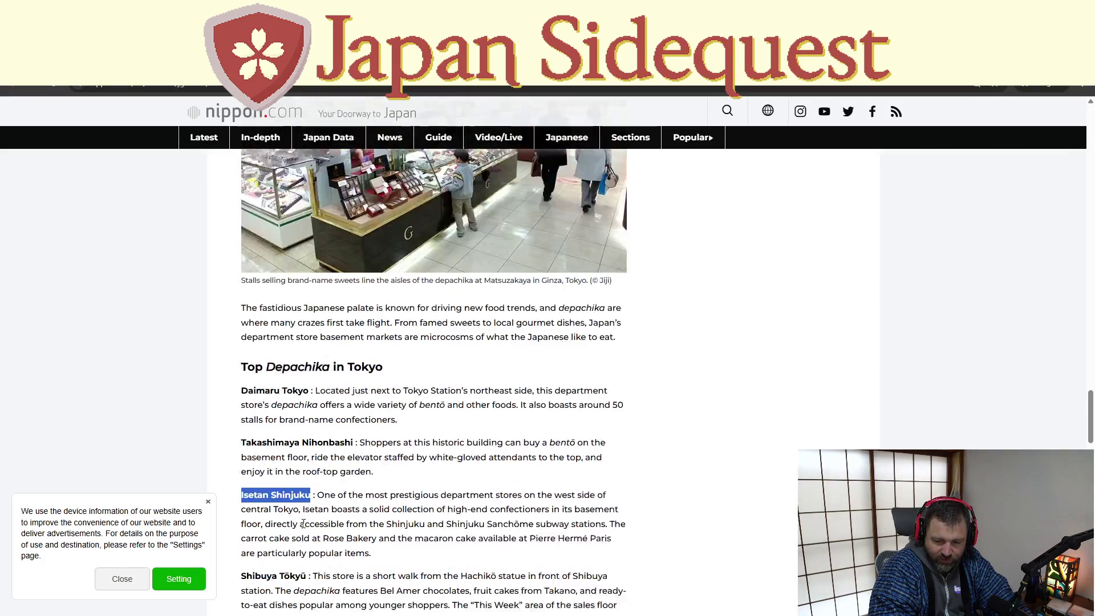
left_click_drag(416, 399, 228, 362)
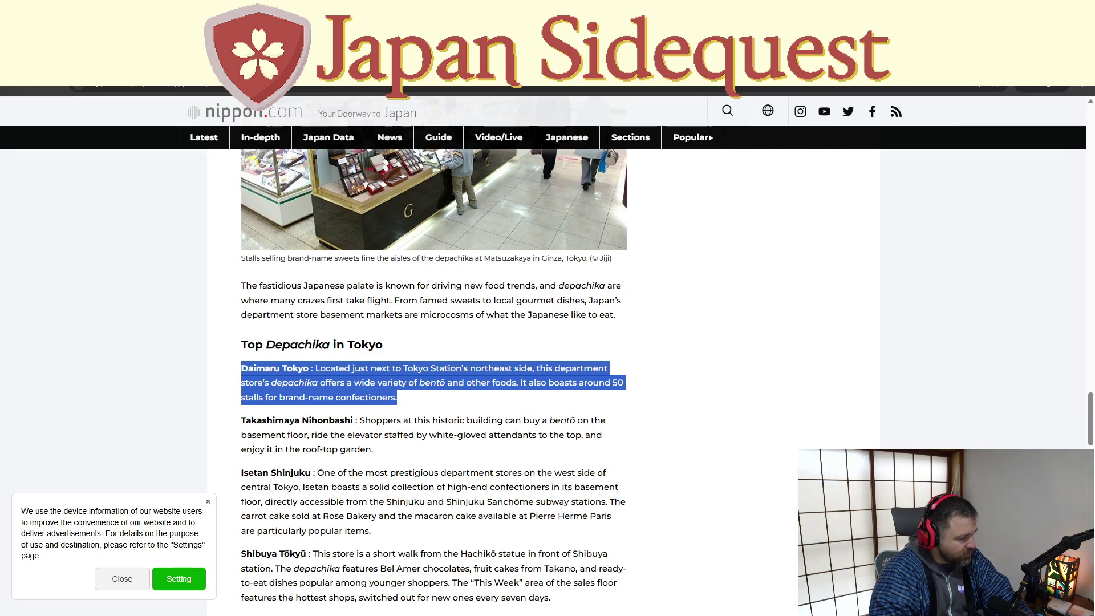
key("alt+Tab")
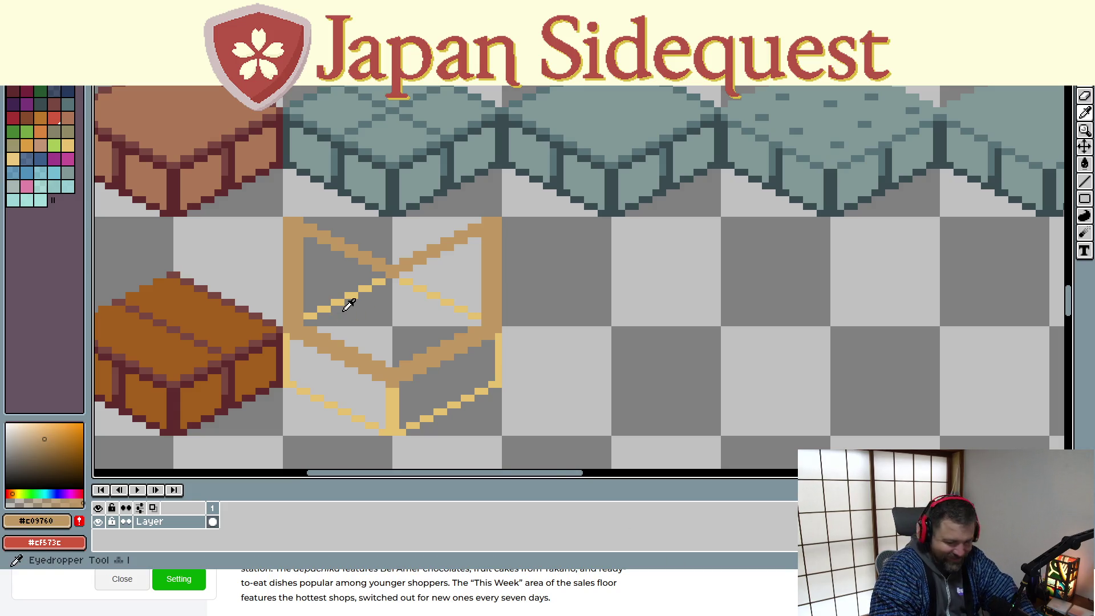
Erase the box's inner back diagonals with the transparent colour and resample tan #c09760
left_click(354, 308, "alt")
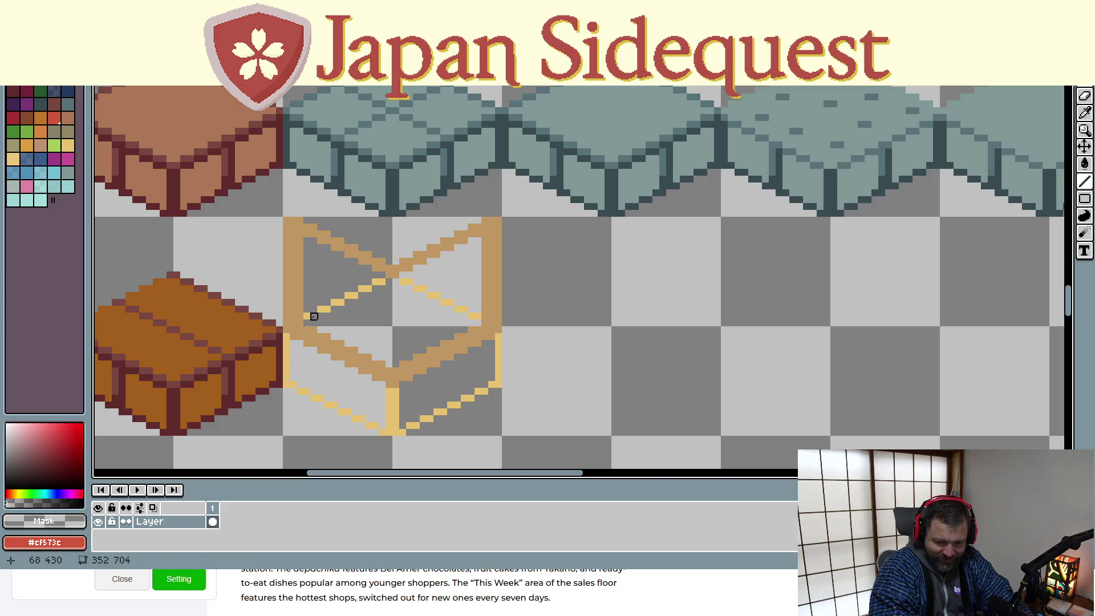
mouse_move(309, 315)
left_mouse_down()
mouse_move(394, 274)
mouse_move(374, 279)
mouse_move(477, 313)
left_mouse_up()
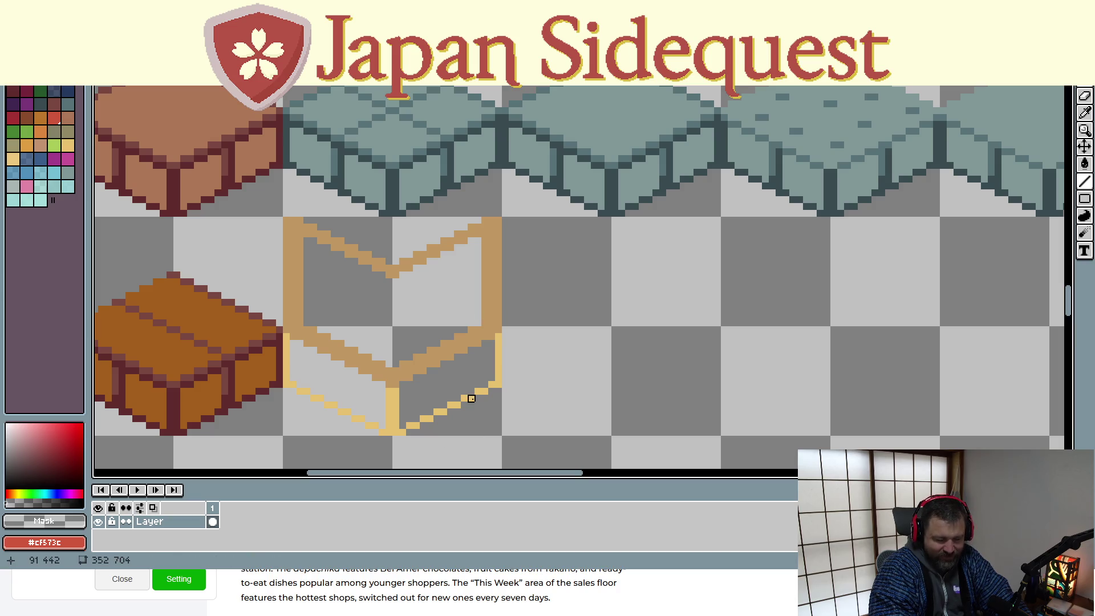
key("i")
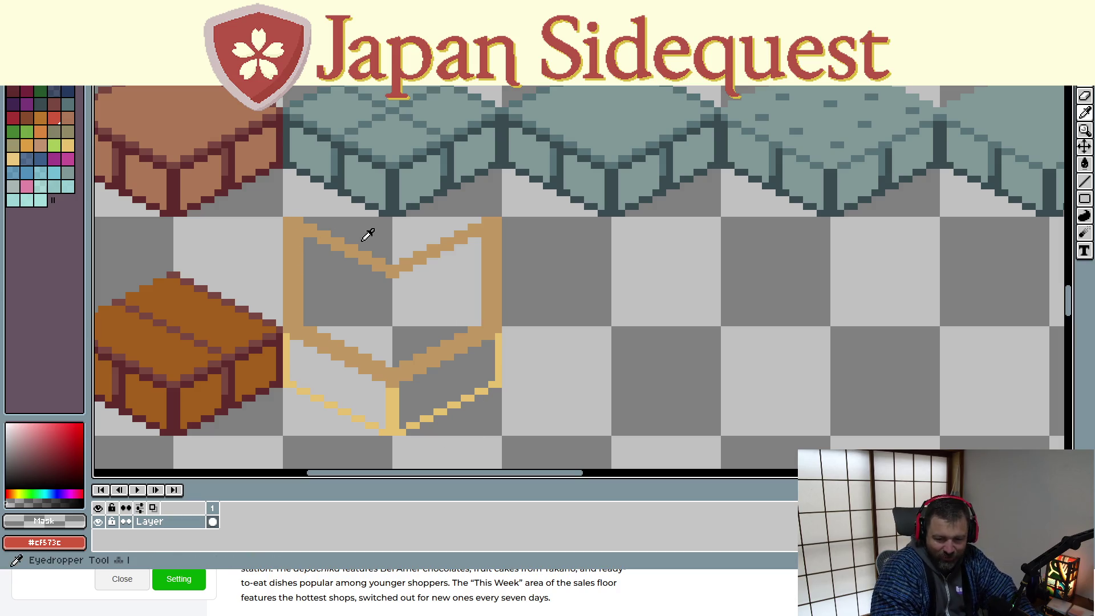
left_click(395, 264)
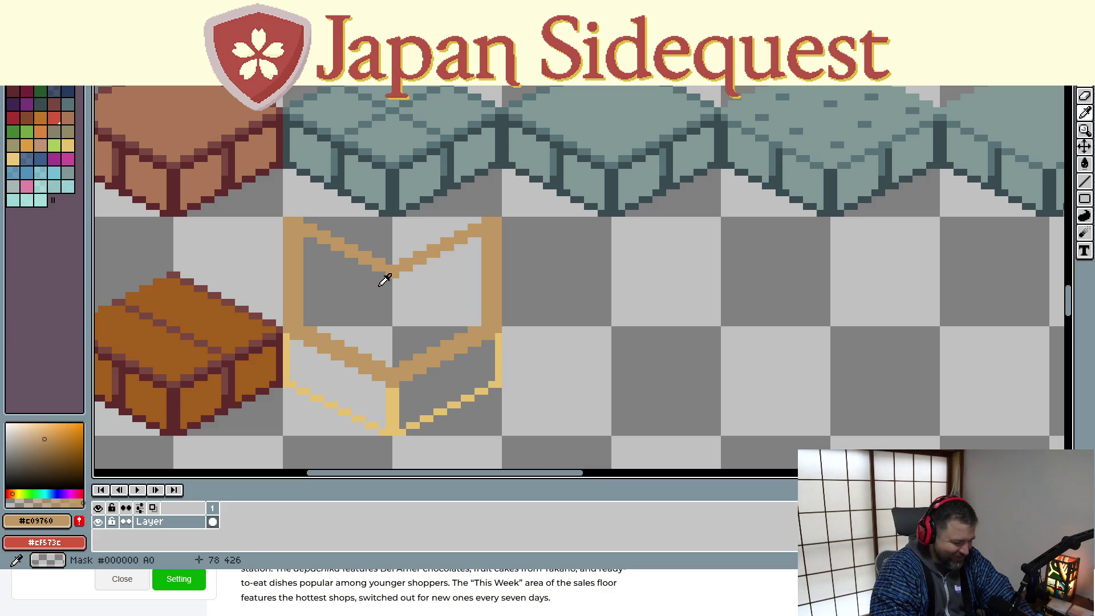
Draw a tan vertical post down the box's centre, undoing a stray pixel beside it
key("l")
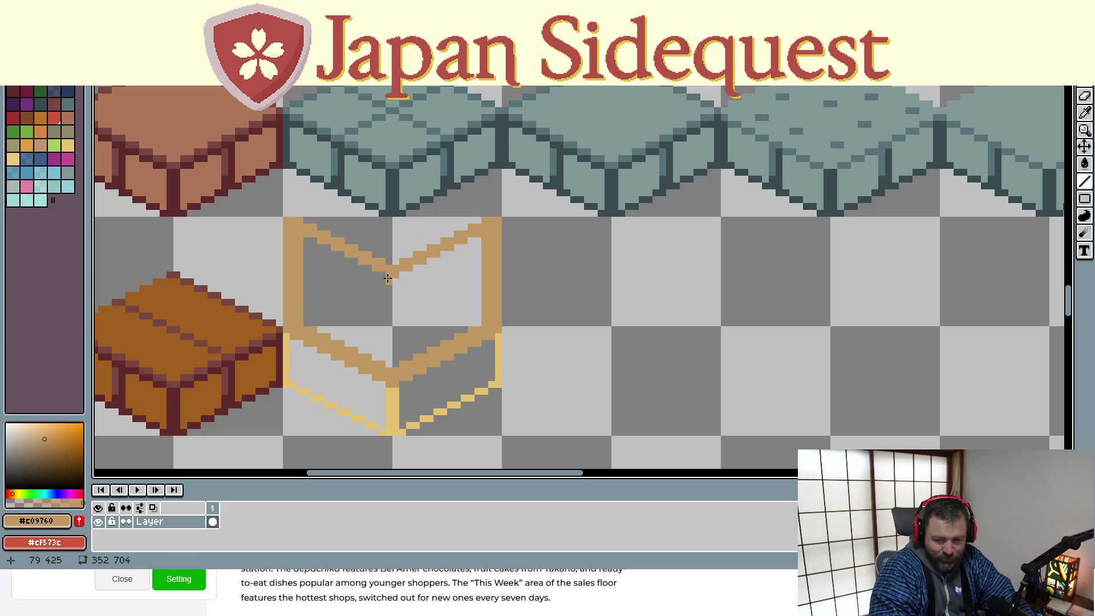
mouse_move(392, 277)
left_mouse_down()
mouse_move(393, 365)
mouse_move(389, 281)
left_mouse_up()
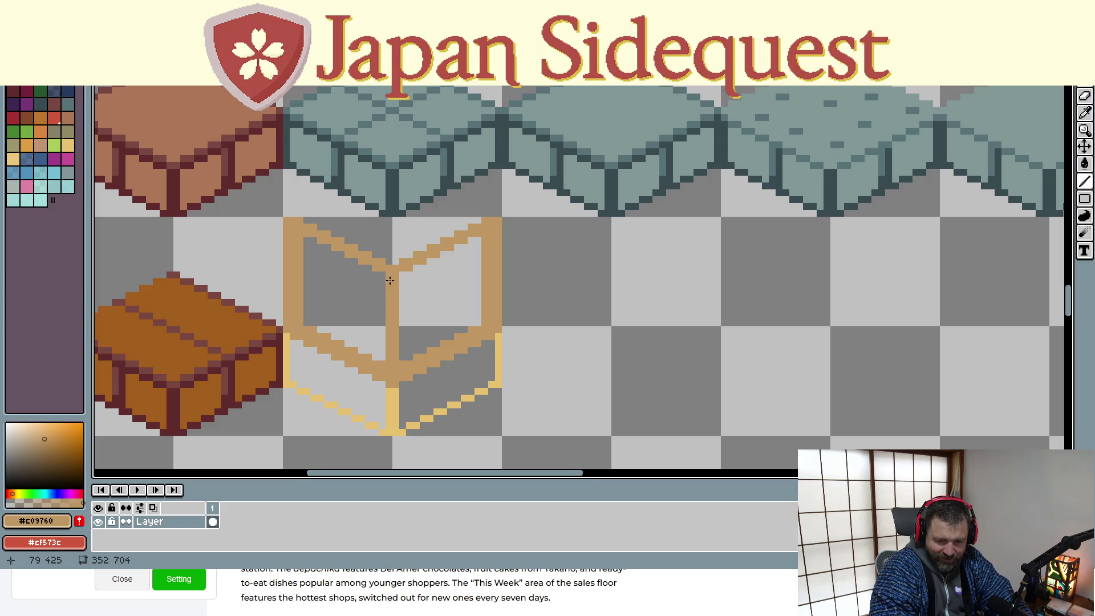
left_click(546, 297)
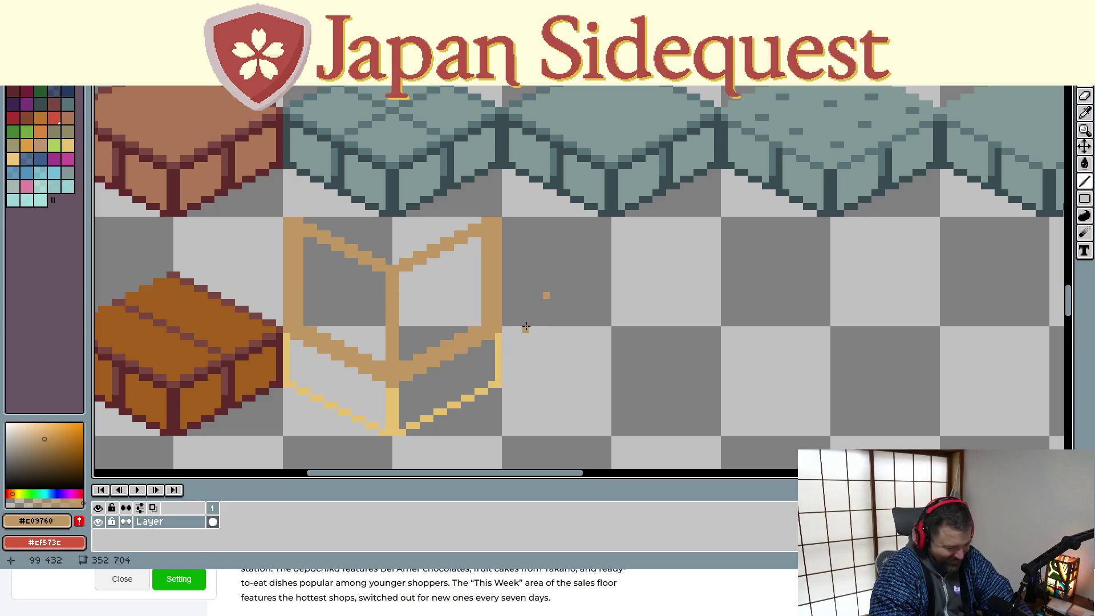
key("ctrl+z")
left_click(403, 295)
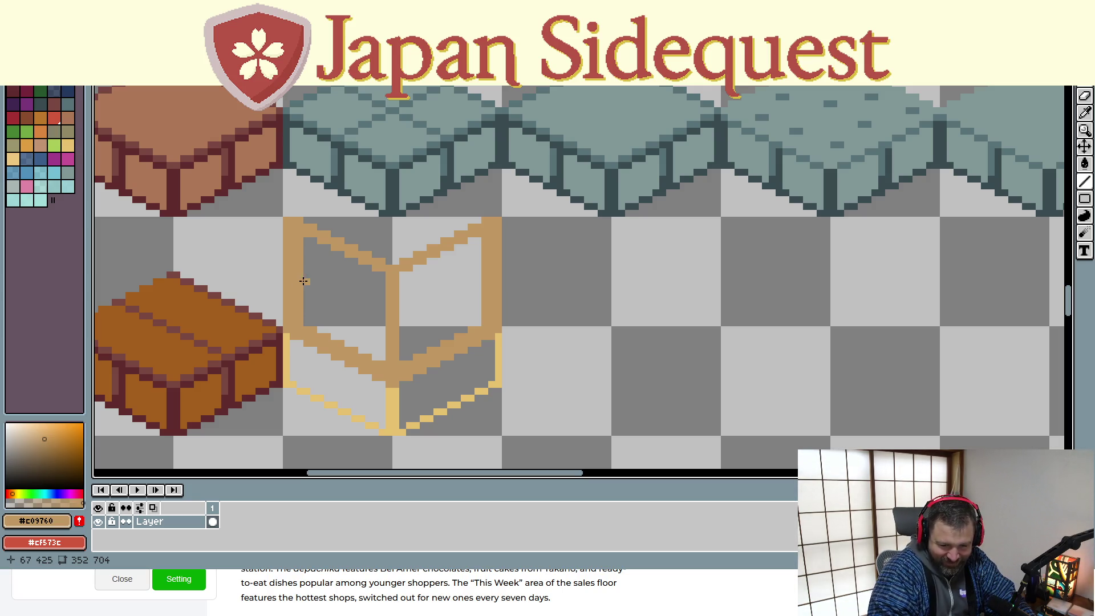
Draw diagonal tan crossbars in the left and right panels, redrawing the misplaced right one
left_click_drag(306, 283, 382, 320)
left_click_drag(307, 285, 305, 275)
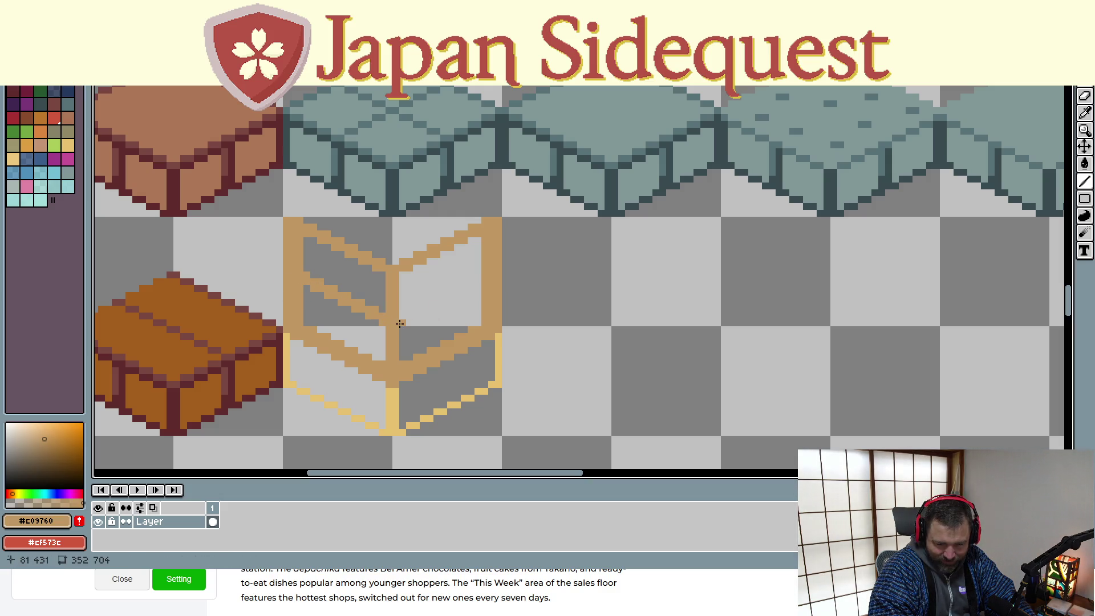
mouse_move(403, 322)
left_mouse_down()
mouse_move(462, 303)
mouse_move(478, 289)
mouse_move(403, 317)
mouse_move(480, 282)
left_mouse_up()
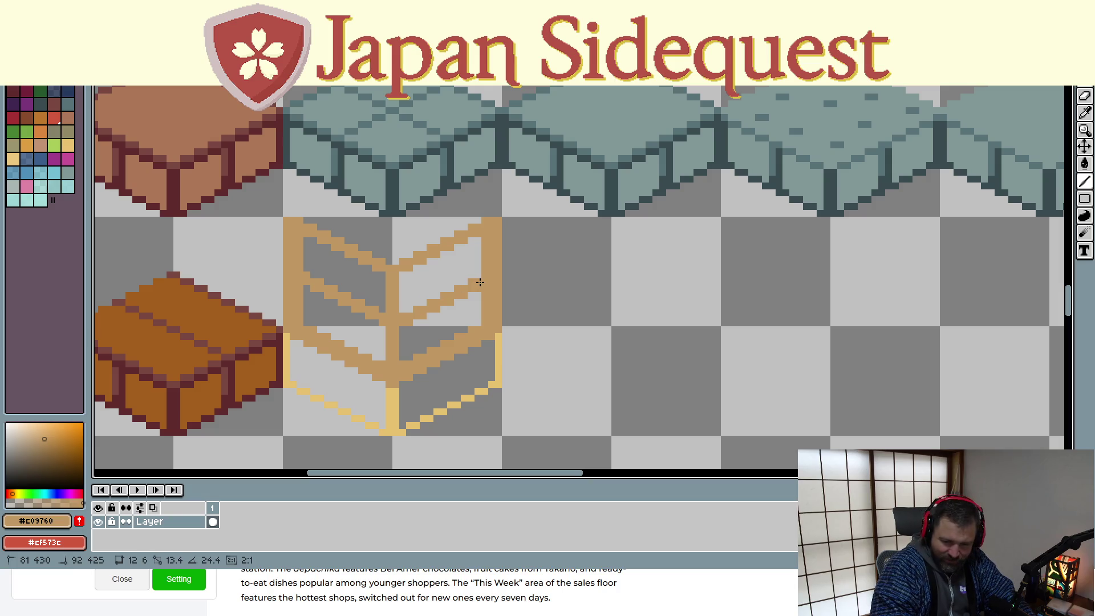
left_click_drag(480, 282, 484, 289)
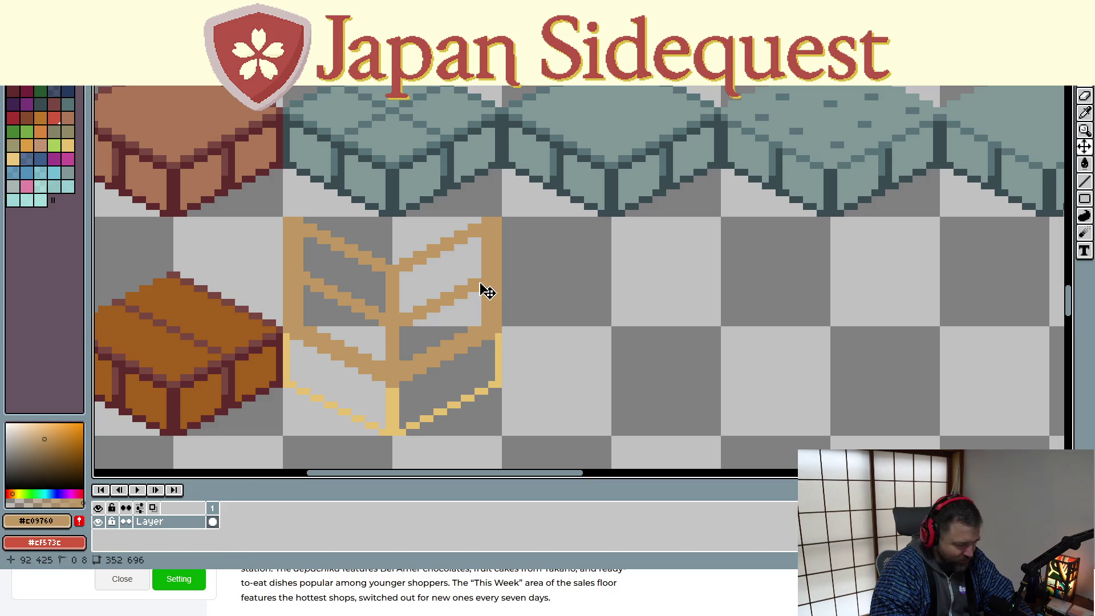
key("ctrl+z")
left_click_drag(403, 324, 483, 279)
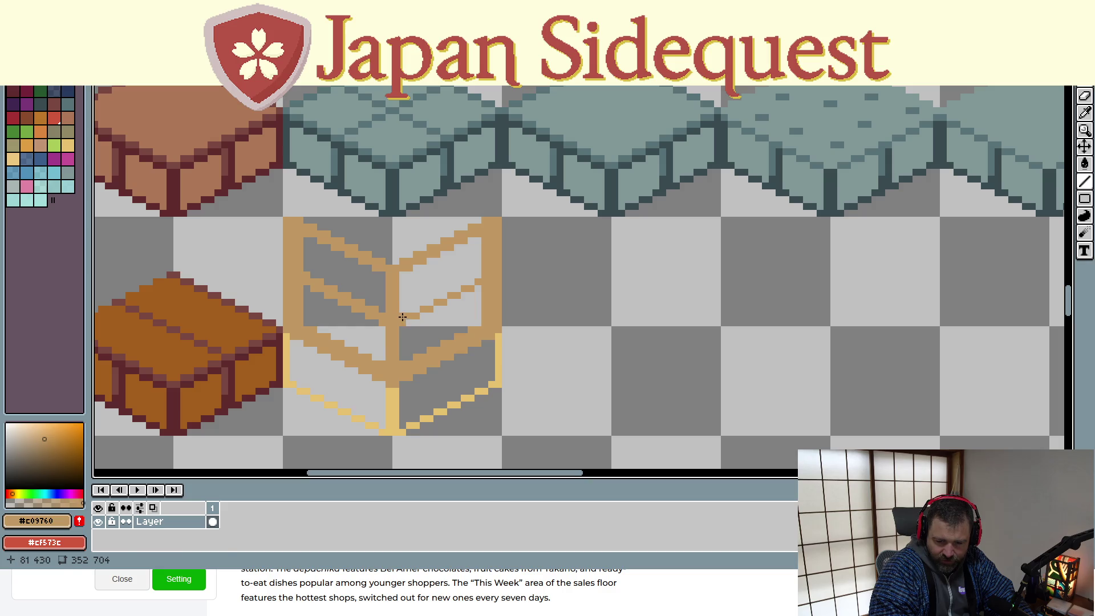
left_click_drag(403, 321, 486, 272)
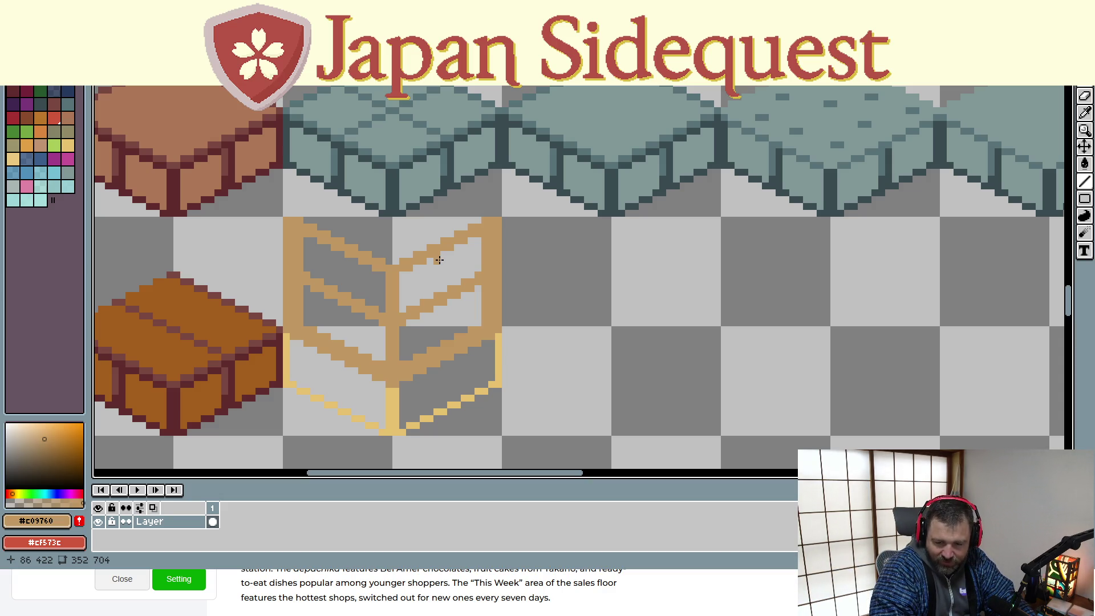
Add vertical tan bars through the right and left panels, then pick near-white #f2eee9
mouse_move(439, 259)
left_mouse_down()
mouse_move(436, 344)
mouse_move(444, 248)
left_mouse_up()
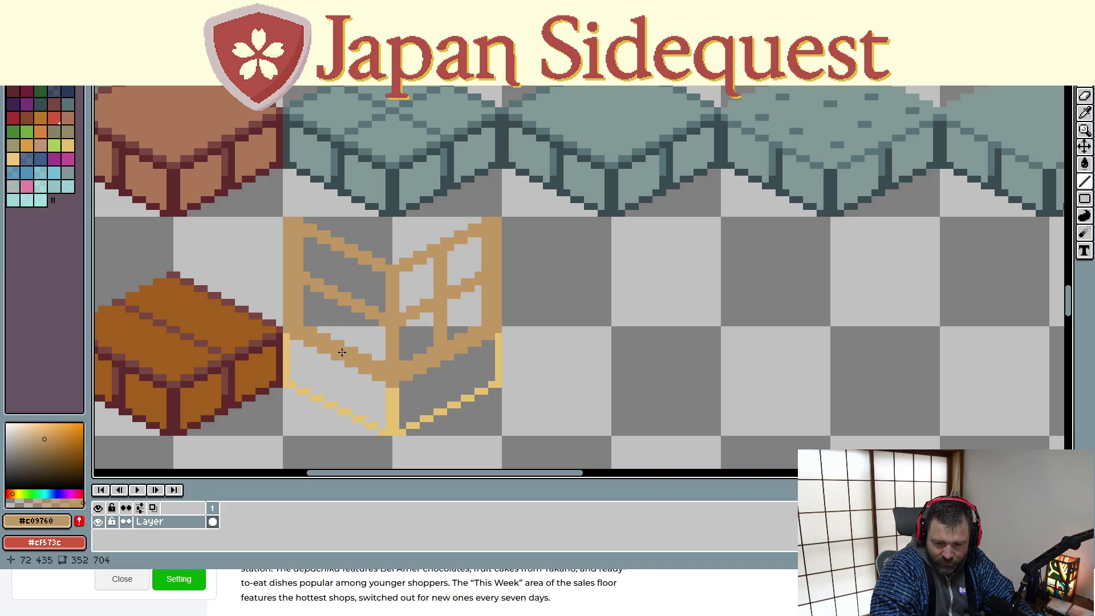
mouse_move(346, 339)
left_mouse_down()
mouse_move(342, 254)
mouse_move(342, 343)
left_mouse_up()
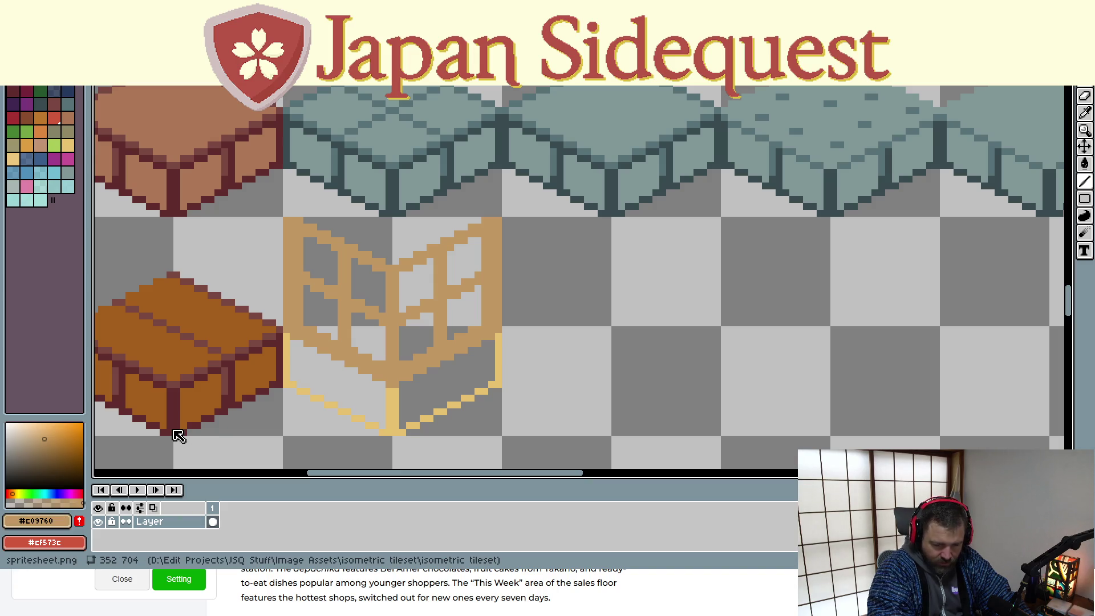
left_click(178, 437, "alt")
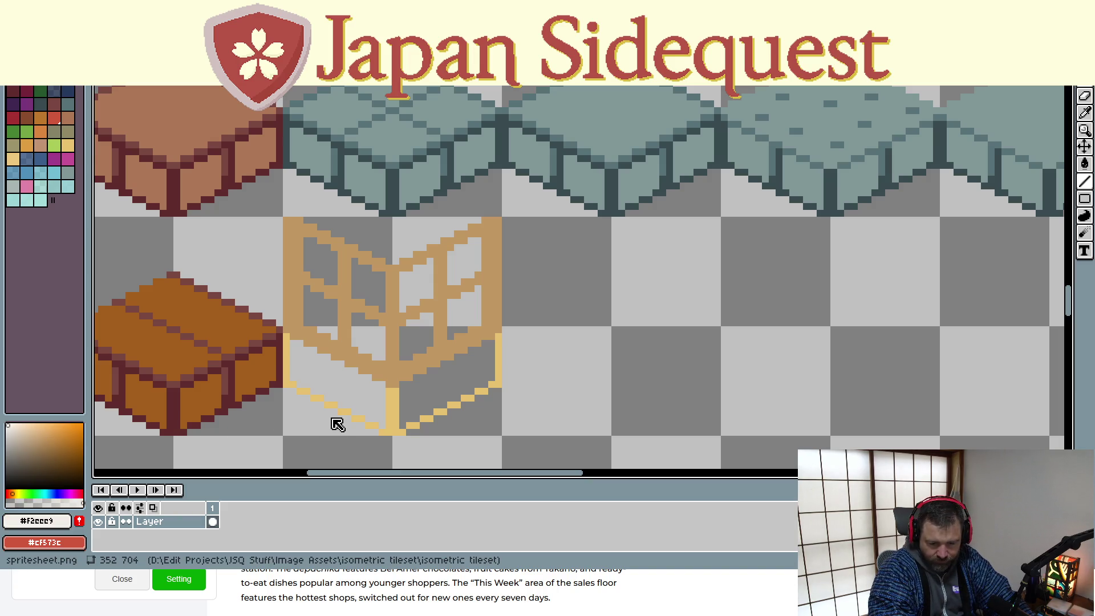
Bucket-fill all eight empty lattice panes with pale off-white #f2eee9
left_click(318, 258)
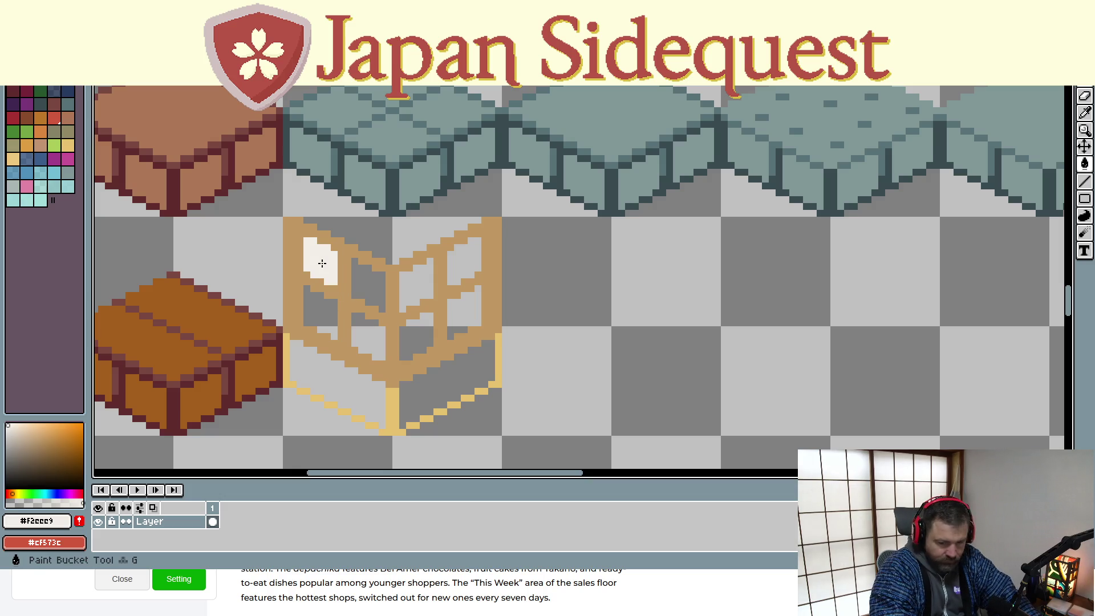
left_click(375, 279)
left_click(368, 336)
left_click(322, 312)
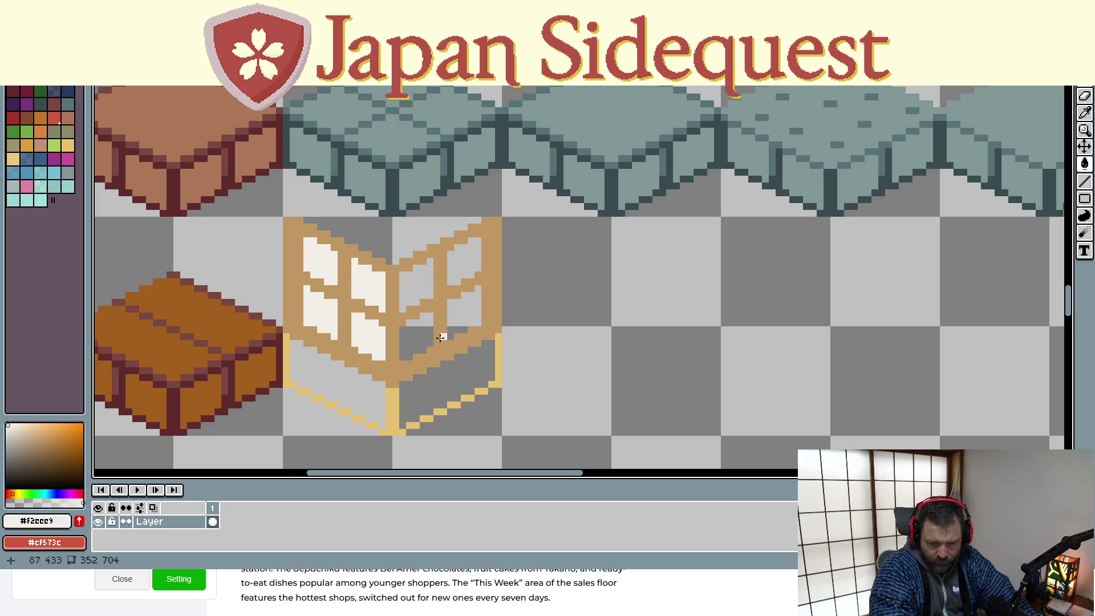
left_click(416, 336)
left_click(424, 277)
left_click(468, 268)
left_click(463, 317)
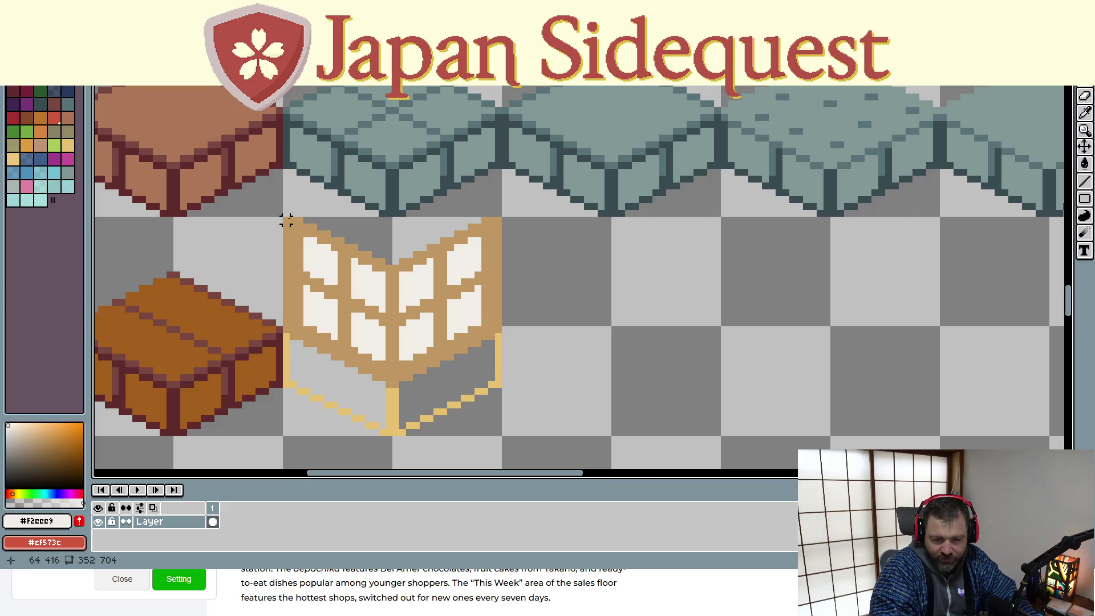
mouse_move(285, 219)
left_mouse_down()
mouse_move(384, 344)
mouse_move(505, 438)
left_mouse_up()
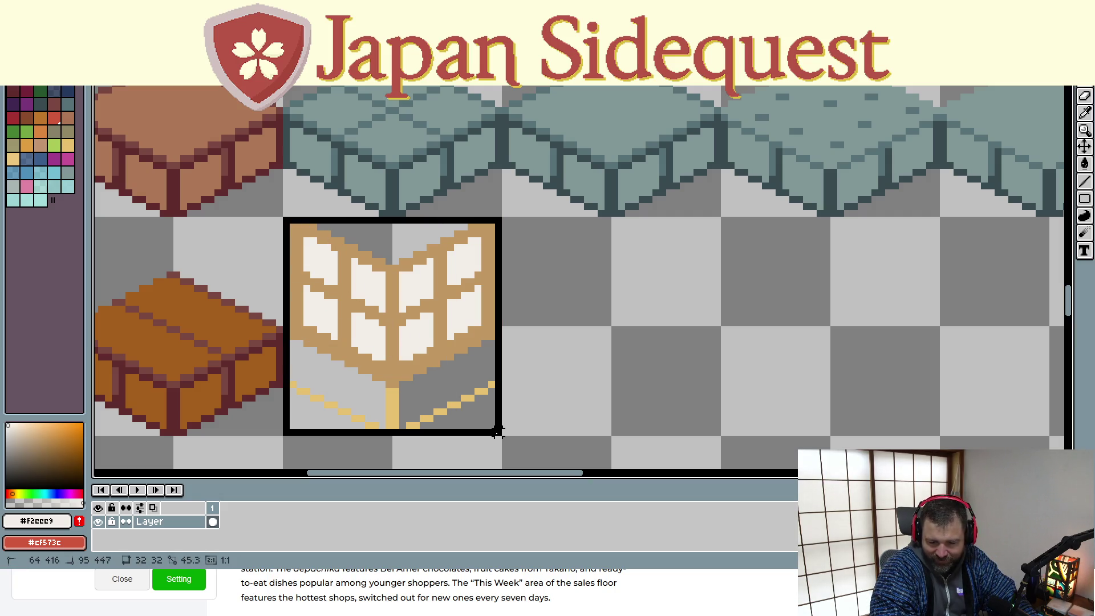
left_click_drag(418, 374, 631, 372)
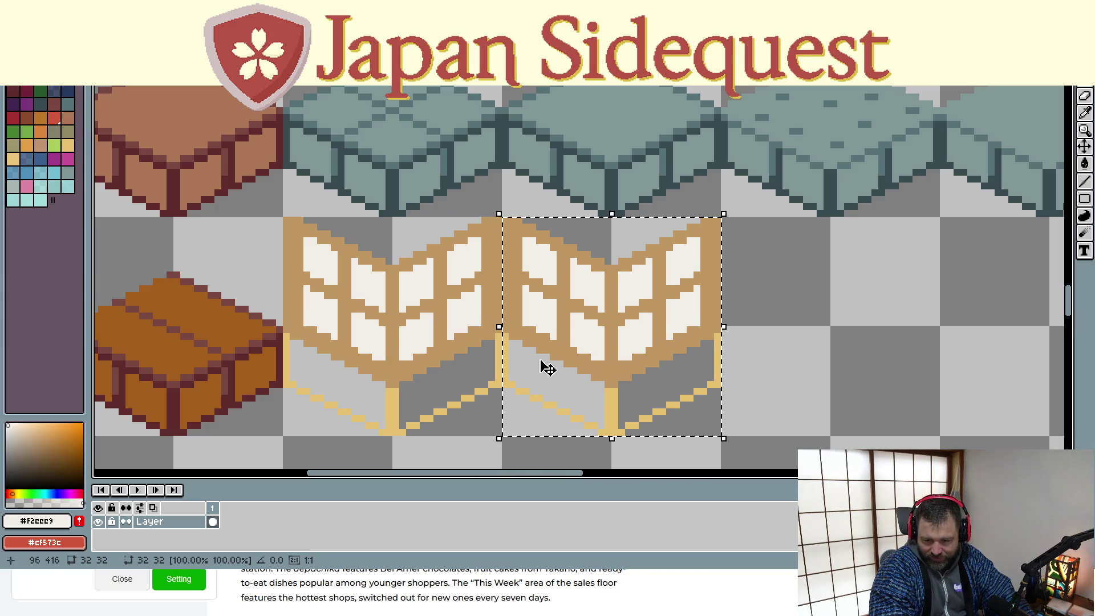
key("ctrl+d")
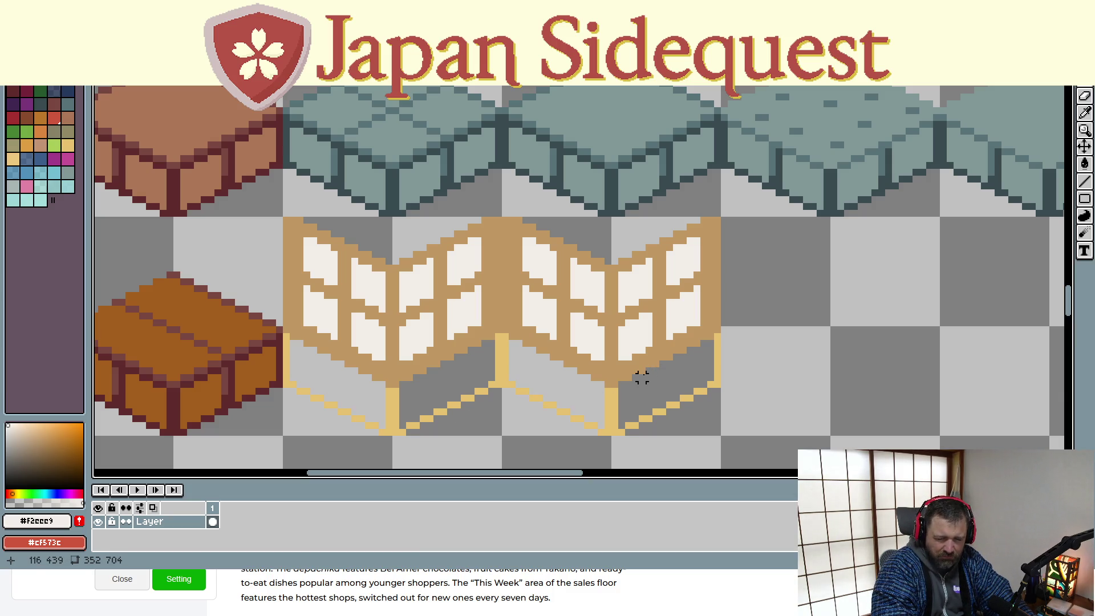
left_click(641, 378)
key("Delete")
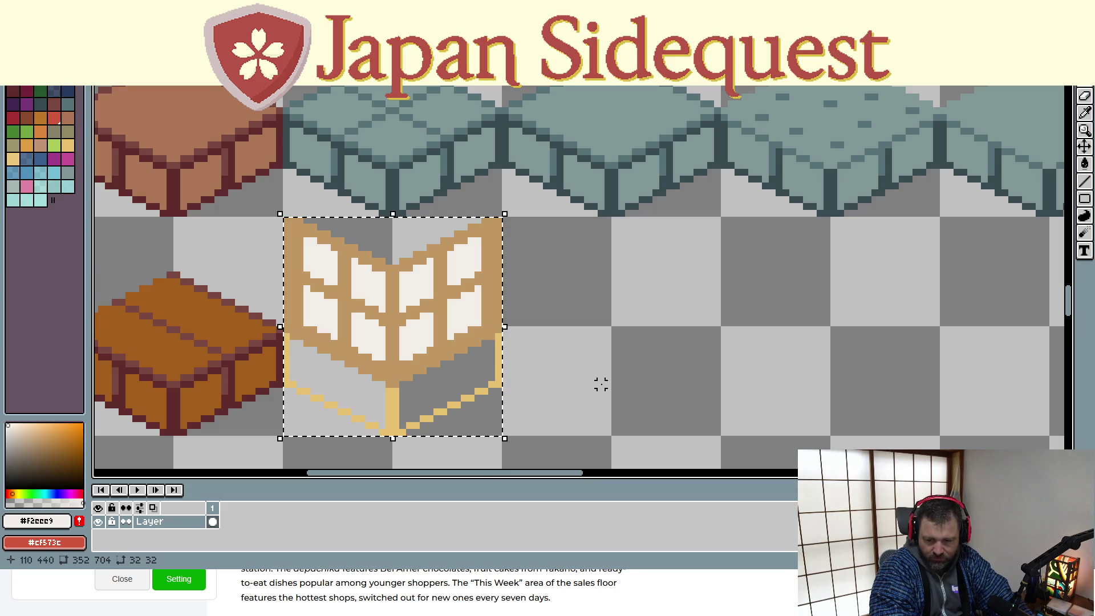
key("ctrl+d")
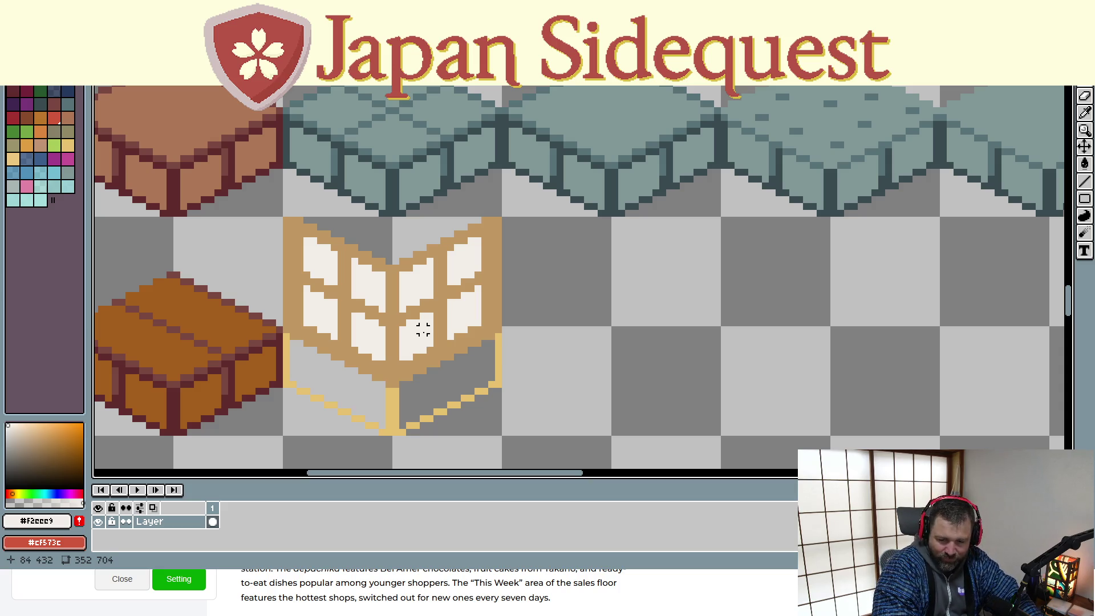
key("i")
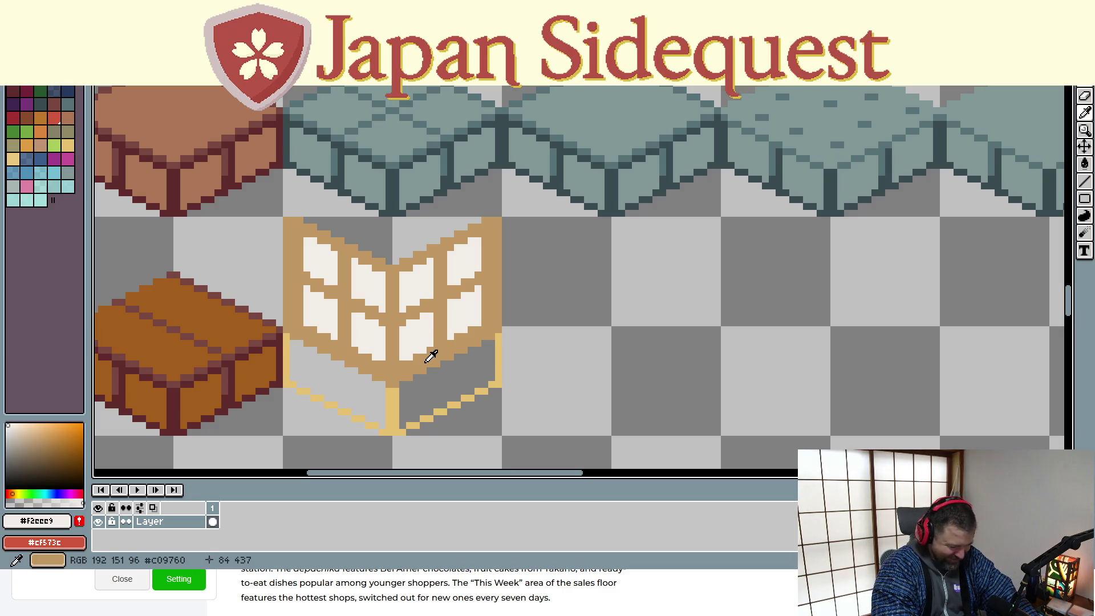
With the Pencil, paint pale paper colour over the right panel's lattice bars and begin the left
key("b")
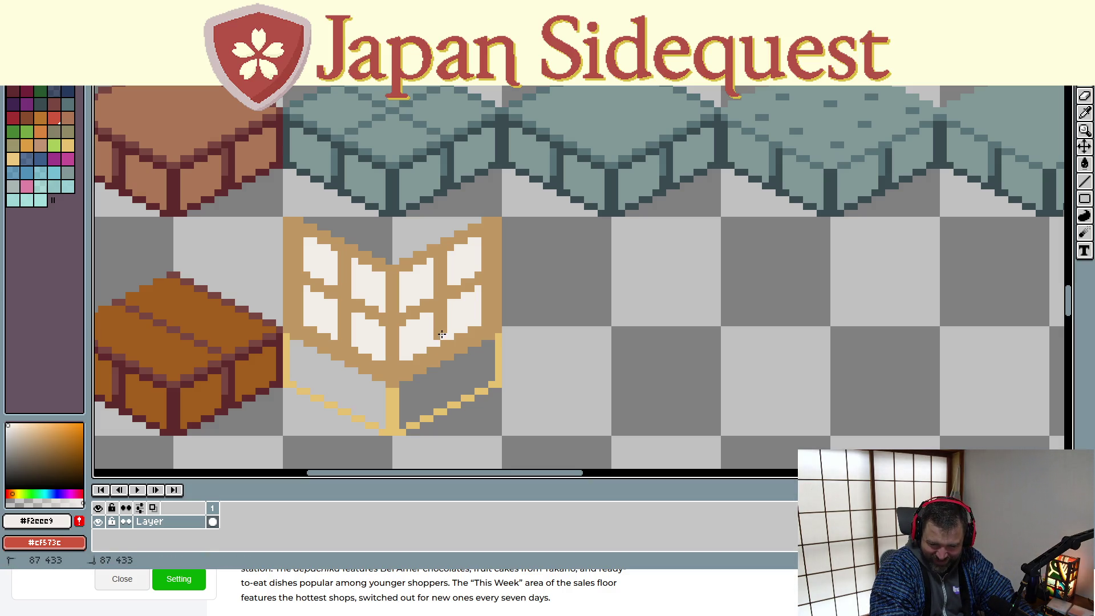
left_click(404, 321)
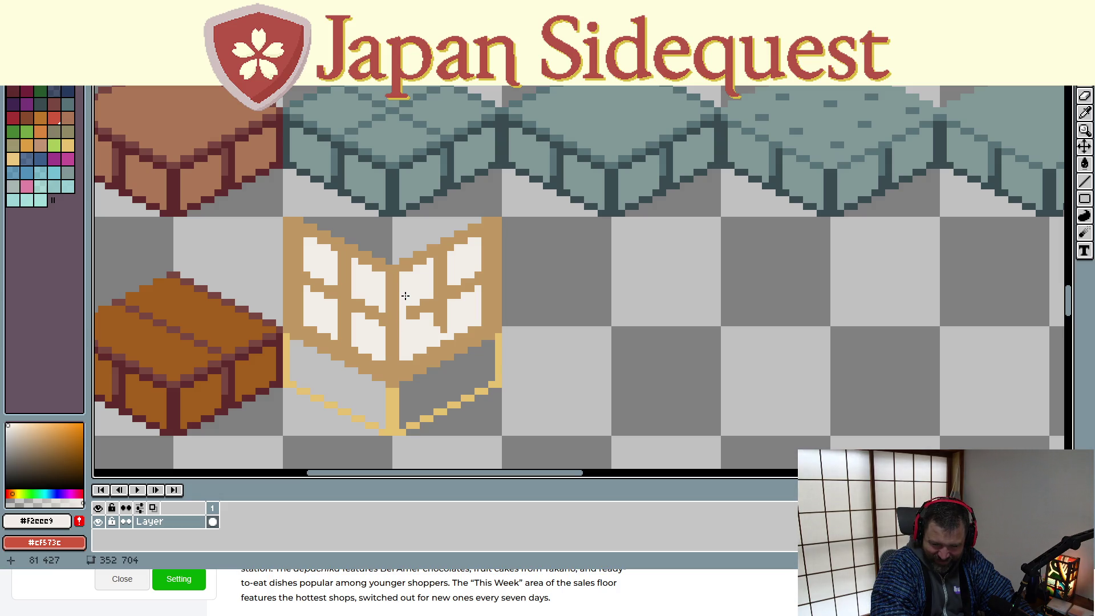
key("shift")
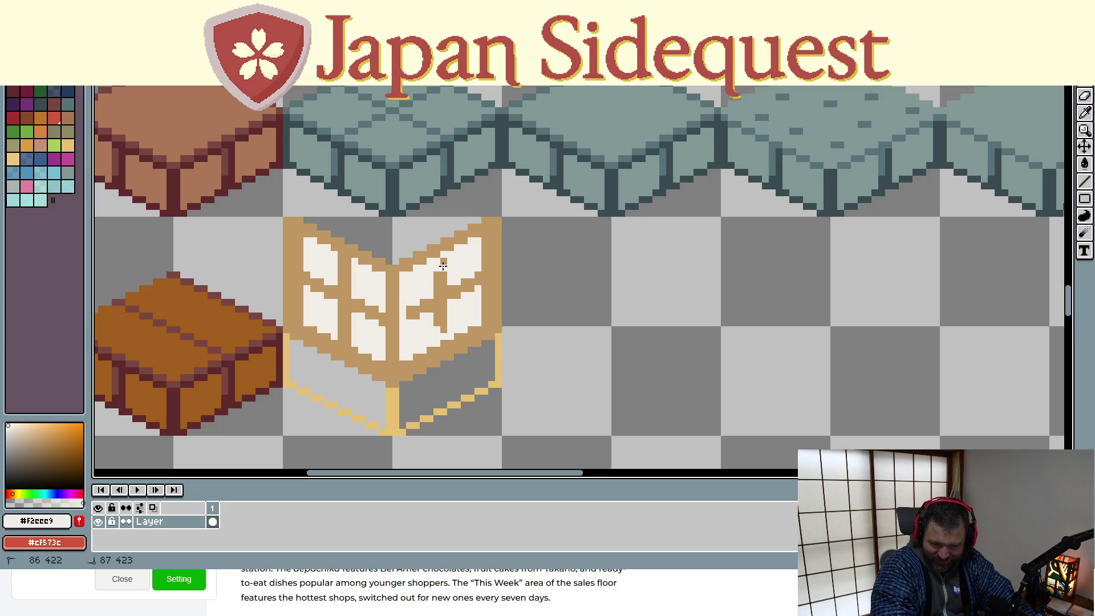
mouse_move(444, 266)
left_mouse_down()
mouse_move(437, 330)
mouse_move(436, 267)
mouse_move(420, 320)
mouse_move(428, 313)
mouse_move(409, 312)
mouse_move(477, 275)
mouse_move(442, 286)
left_mouse_up()
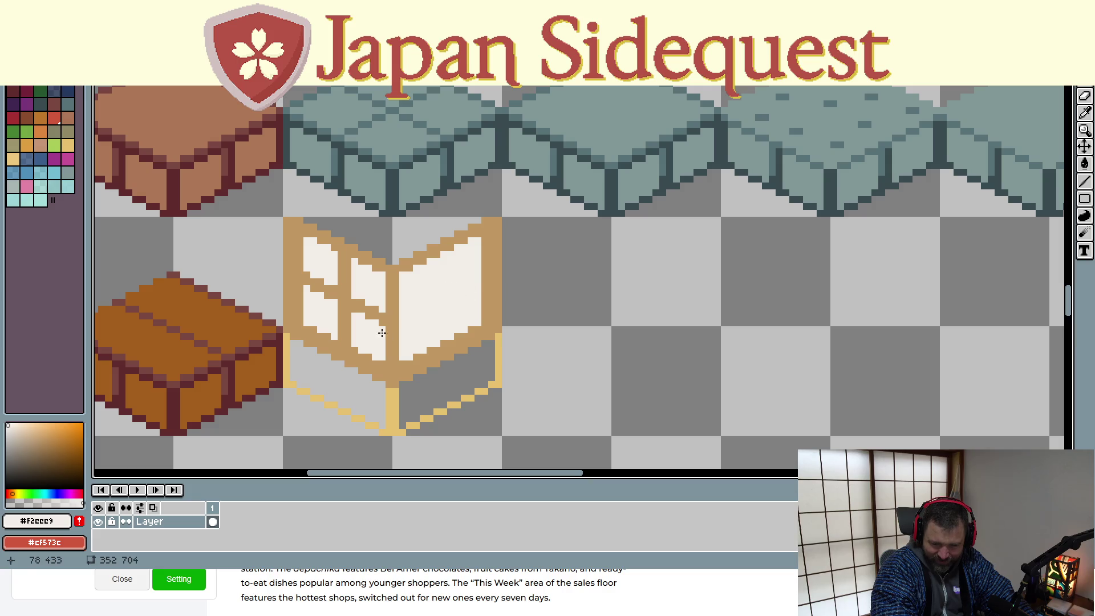
left_click_drag(380, 322, 381, 315)
mouse_move(341, 263)
left_mouse_down()
mouse_move(345, 304)
mouse_move(376, 311)
mouse_move(307, 276)
mouse_move(345, 309)
mouse_move(349, 341)
mouse_move(340, 315)
mouse_move(352, 304)
left_mouse_up()
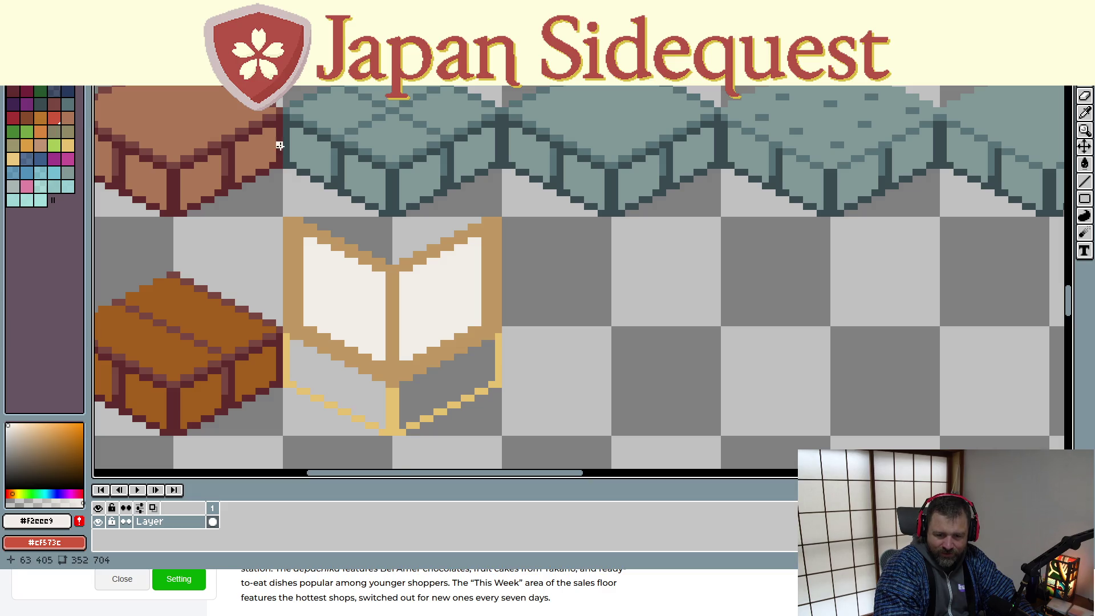
Zoom out to view the finished plain-paper shoji tile, then switch to the browser
scroll(317, 313, "down", 1)
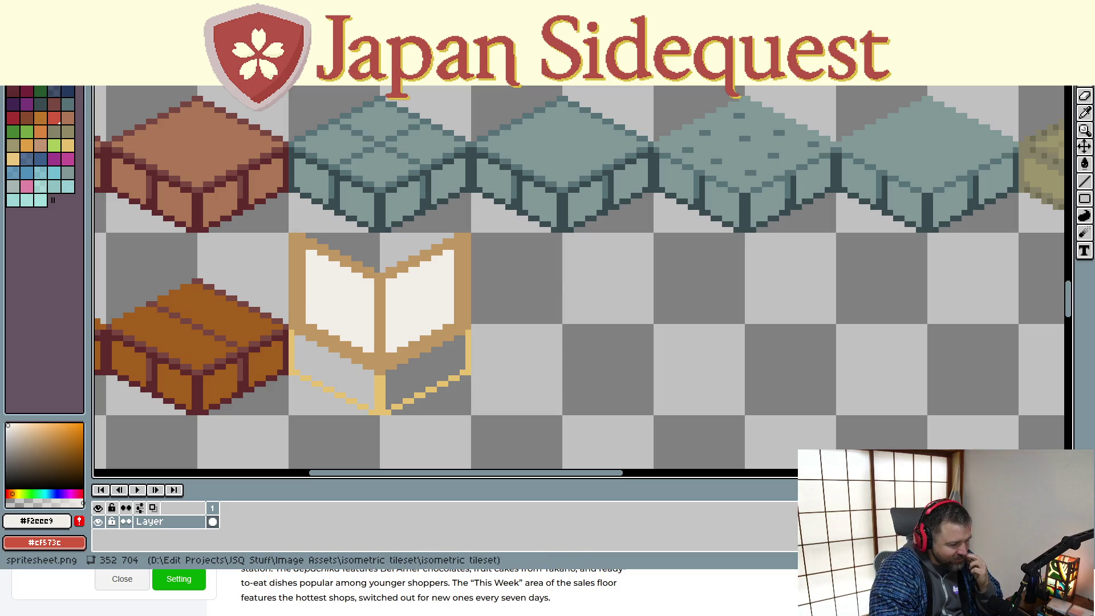
key("alt+Tab")
Search Google for 'japanese decorative dividing walls', correcting the 'walla' typo
left_click(406, 87)
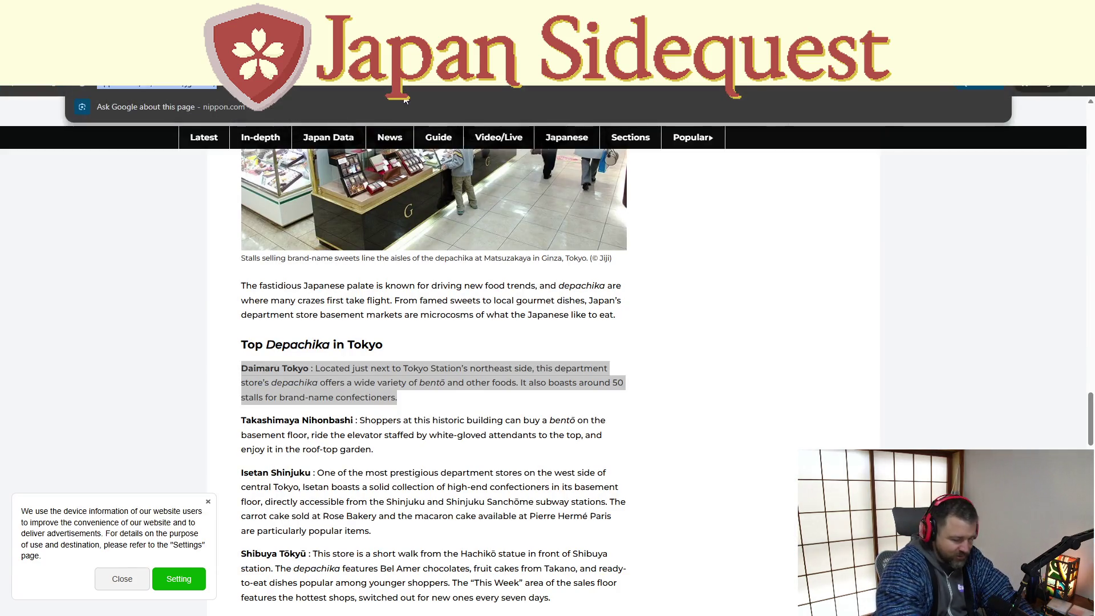
type("japanese dec")
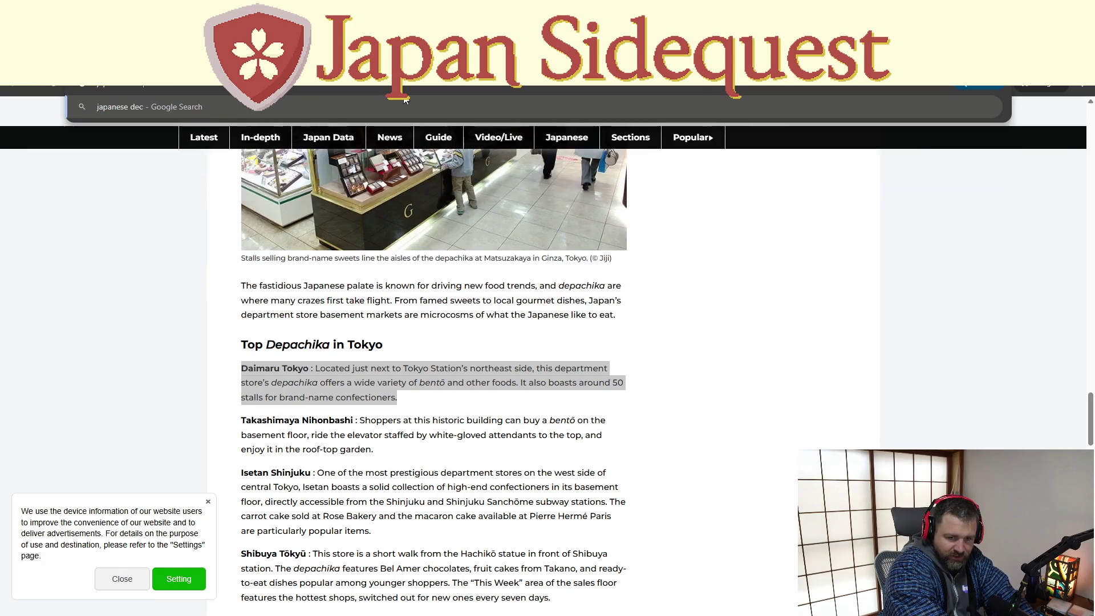
type("orative divi")
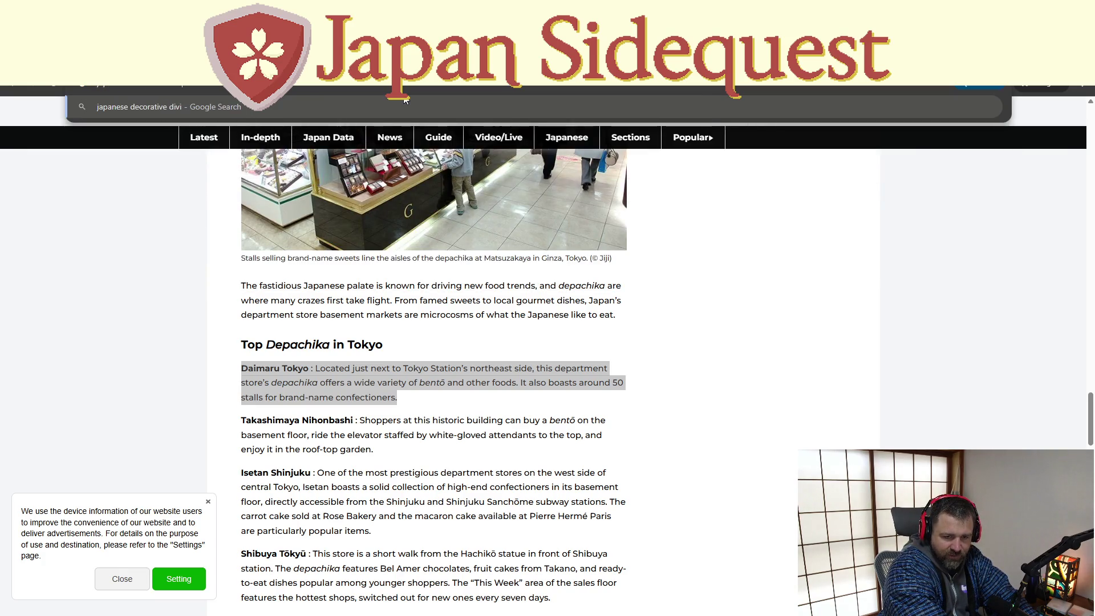
type("ding walla")
key("Return")
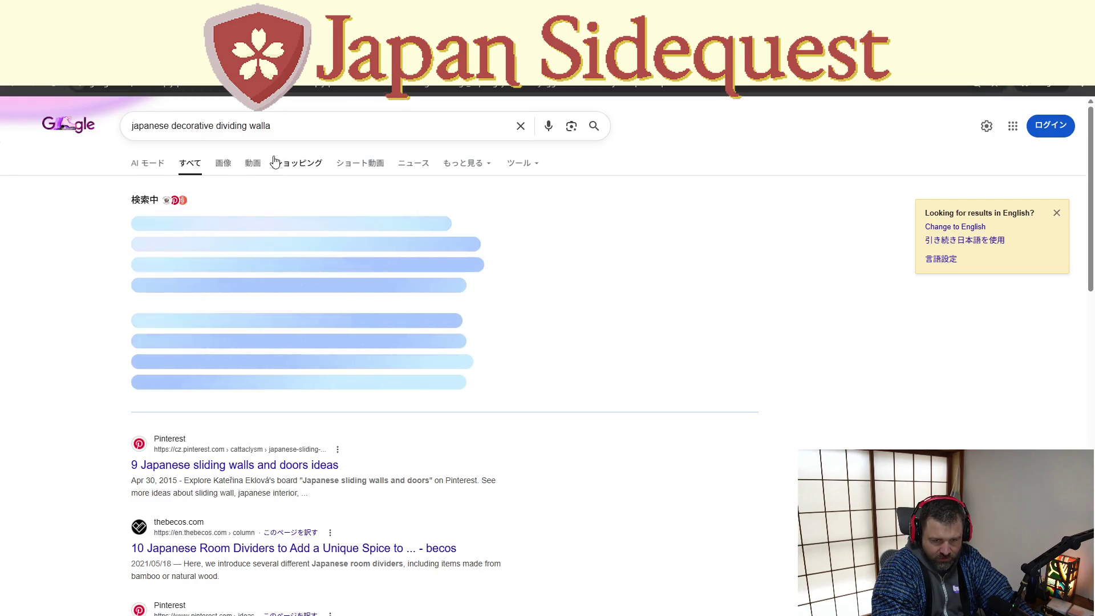
left_click(284, 124)
key("BackSpace")
type("s")
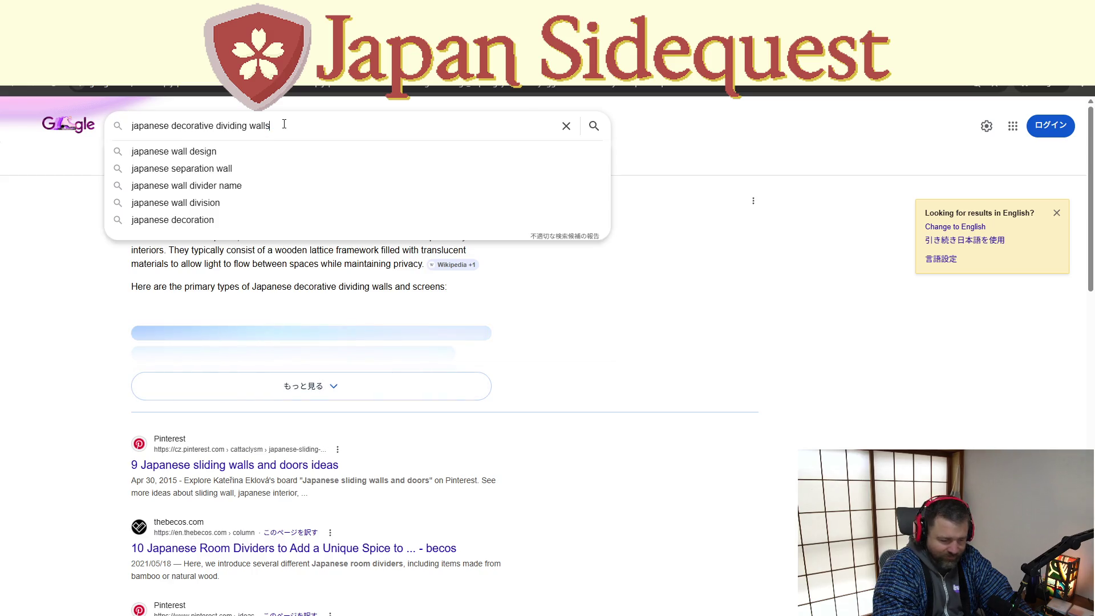
key("Return")
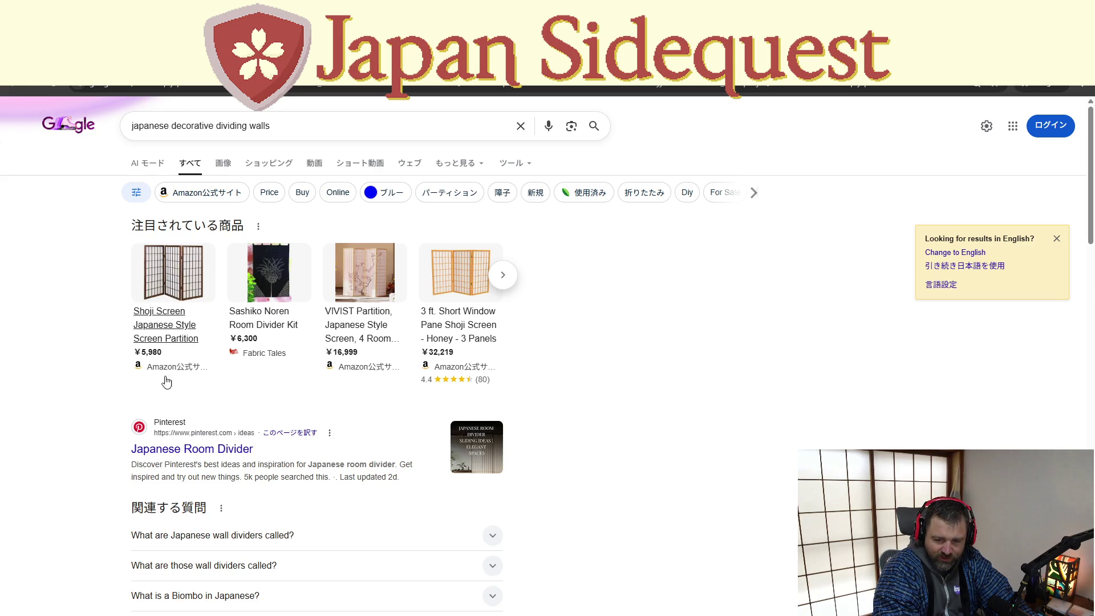
Scroll through the results to look at the shoji screen and room-divider listings
scroll(156, 453, "down", 2)
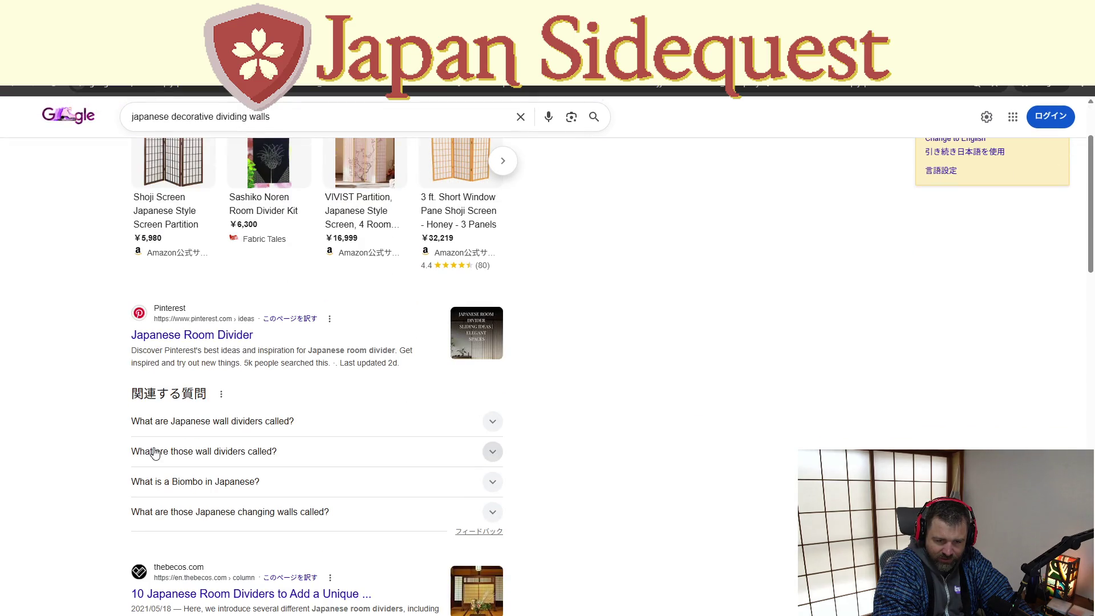
scroll(154, 453, "down", 4)
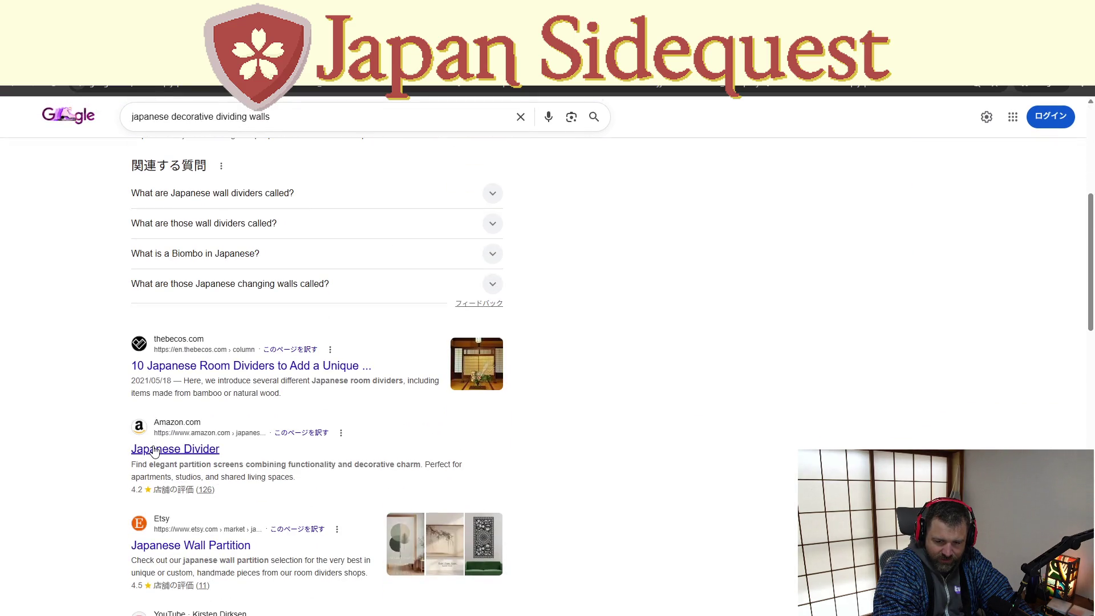
scroll(154, 452, "down", 4)
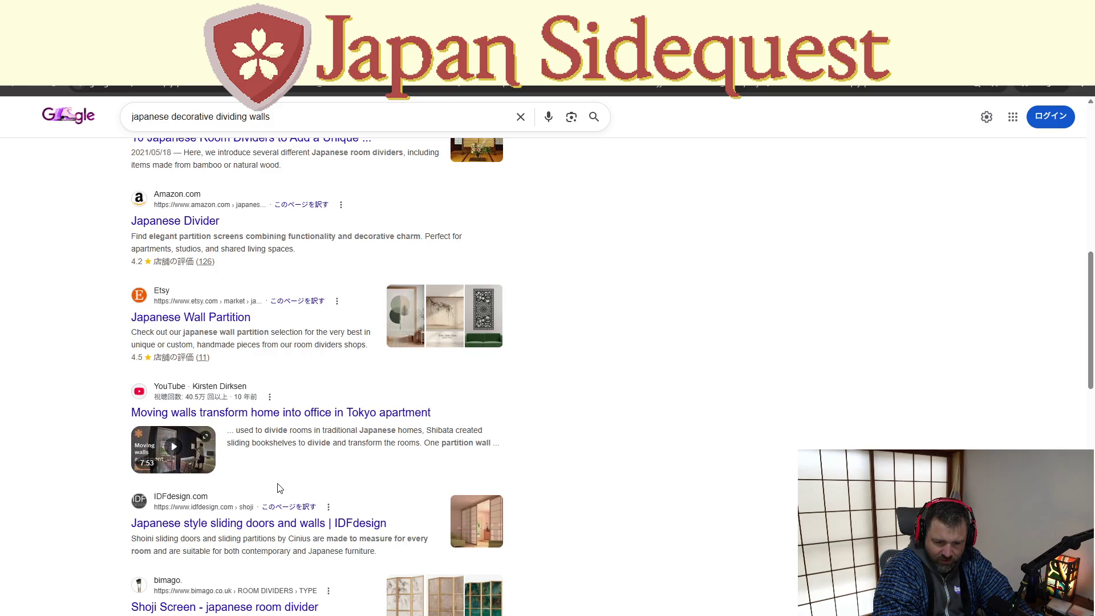
scroll(265, 491, "down", 4)
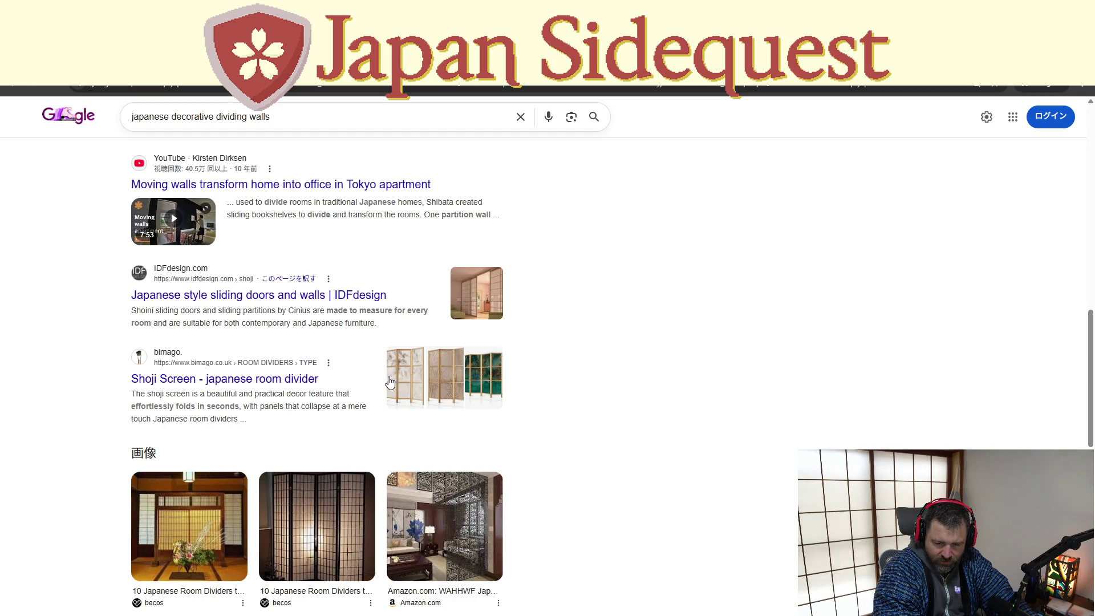
scroll(387, 387, "down", 4)
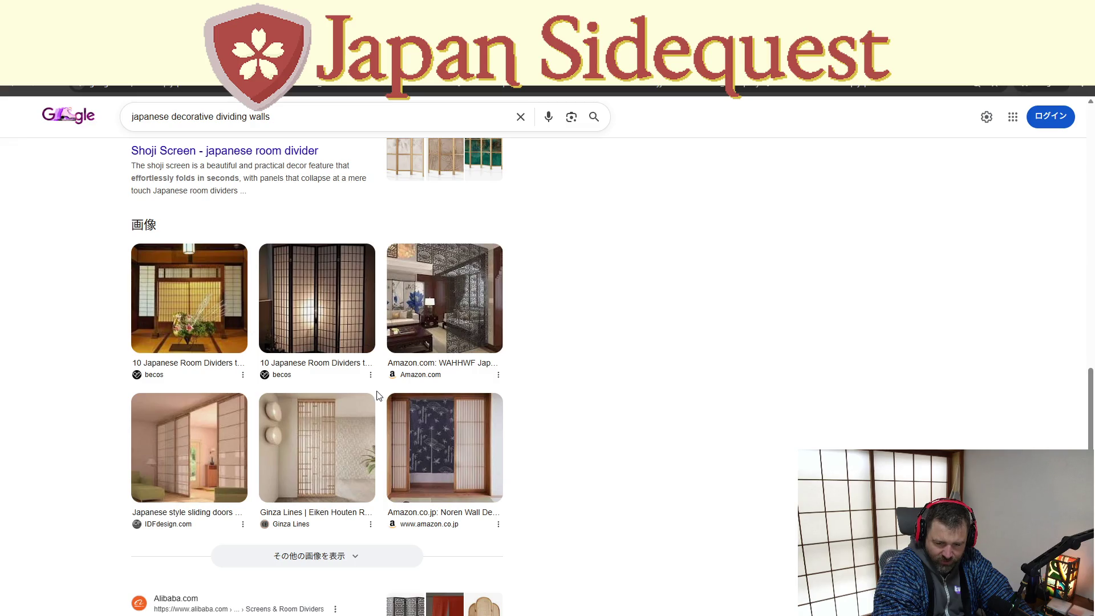
scroll(378, 395, "down", 4)
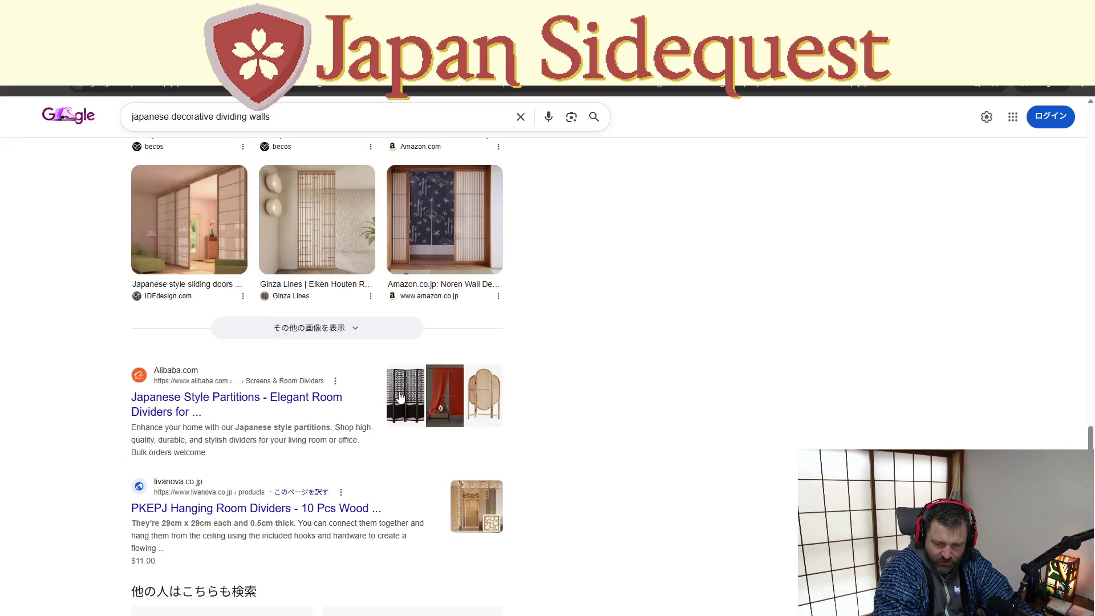
scroll(401, 398, "down", 2)
Open the bimago Shoji Screen result and decline its optional cookies
left_click(402, 412)
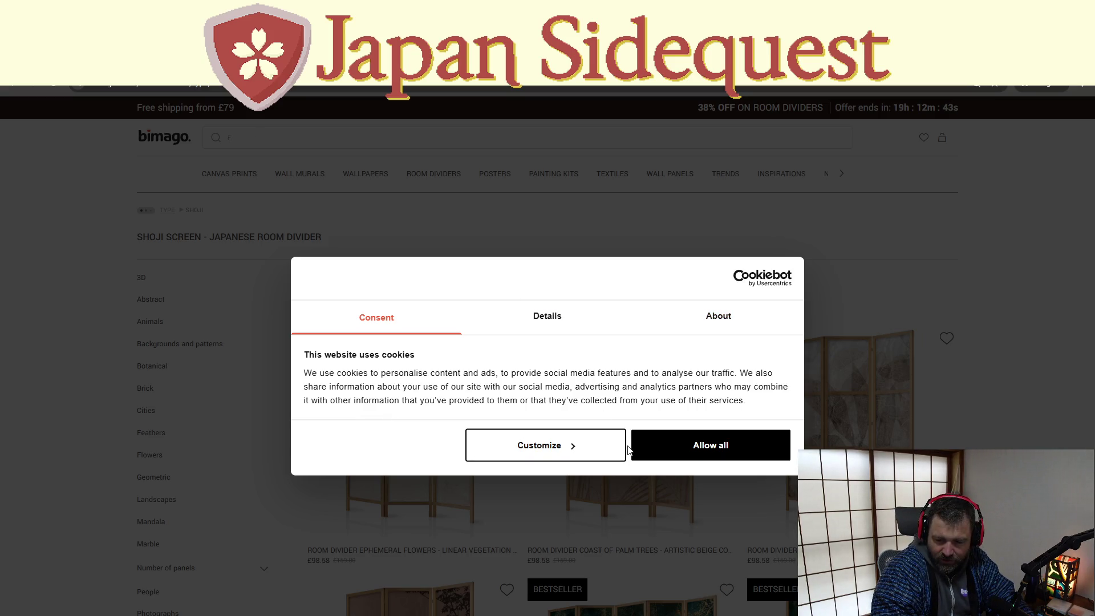
left_click(595, 450)
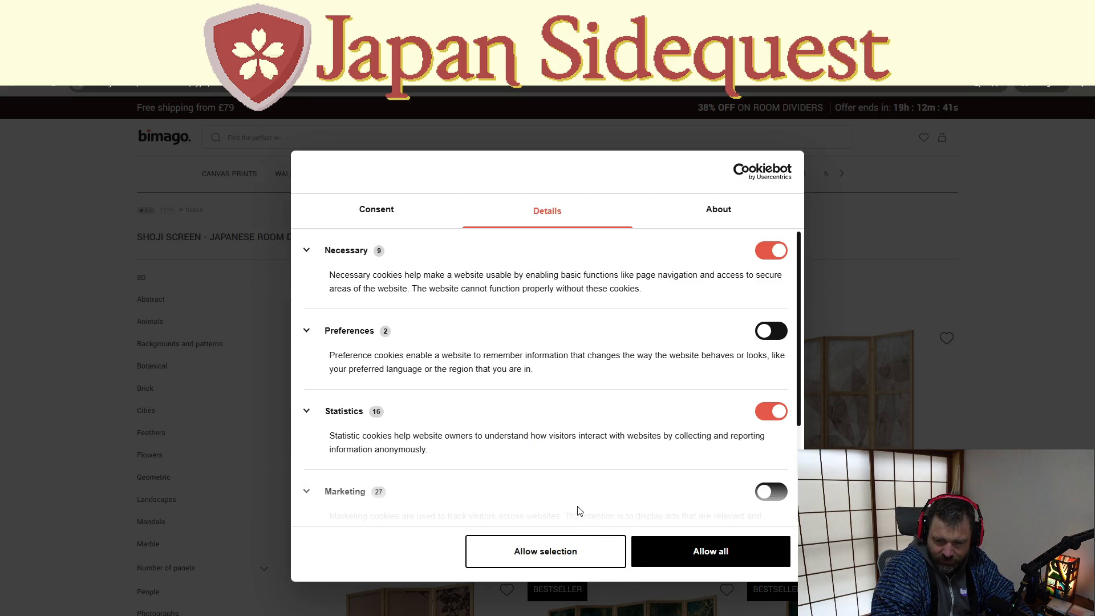
left_click(777, 410)
left_click(776, 245)
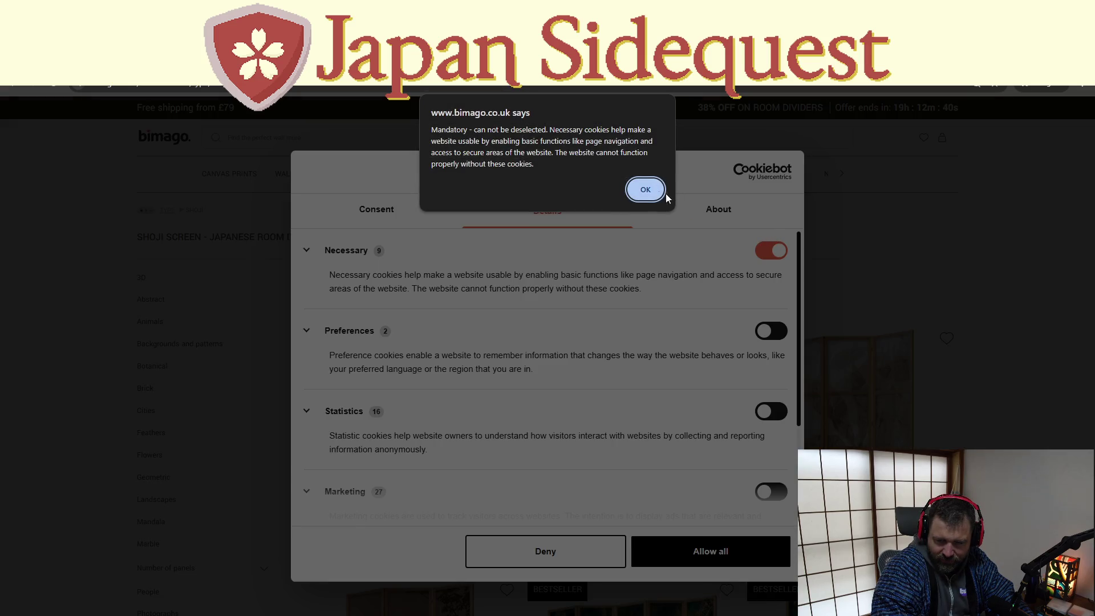
left_click(644, 188)
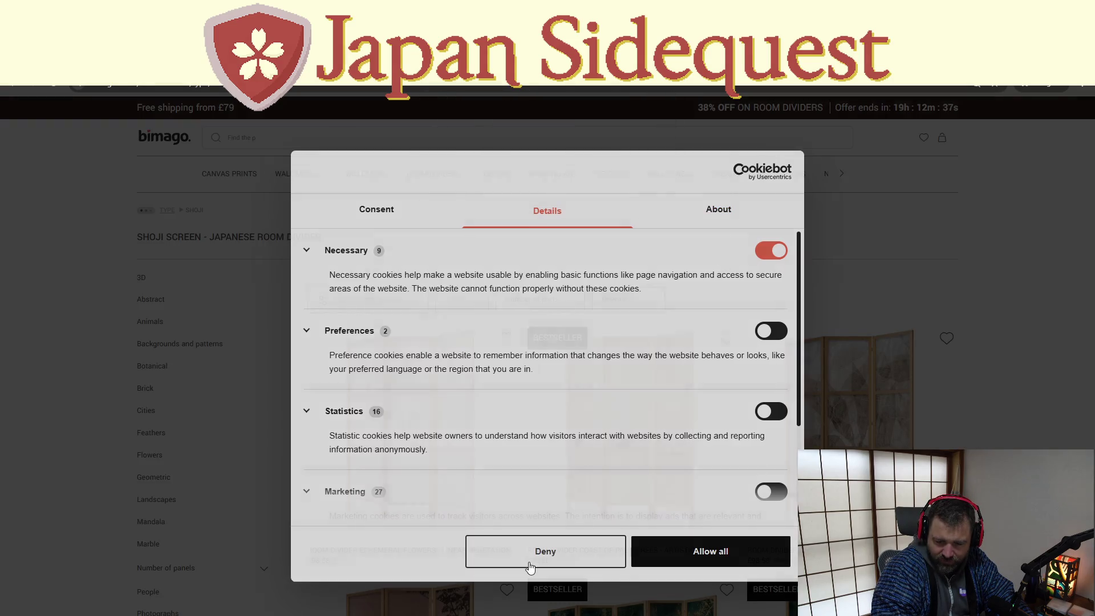
left_click(534, 556)
Browse bimago's Shoji room-divider listings, then return to the Google results
scroll(454, 396, "down", 2)
scroll(454, 397, "down", 5)
scroll(450, 398, "up", 5)
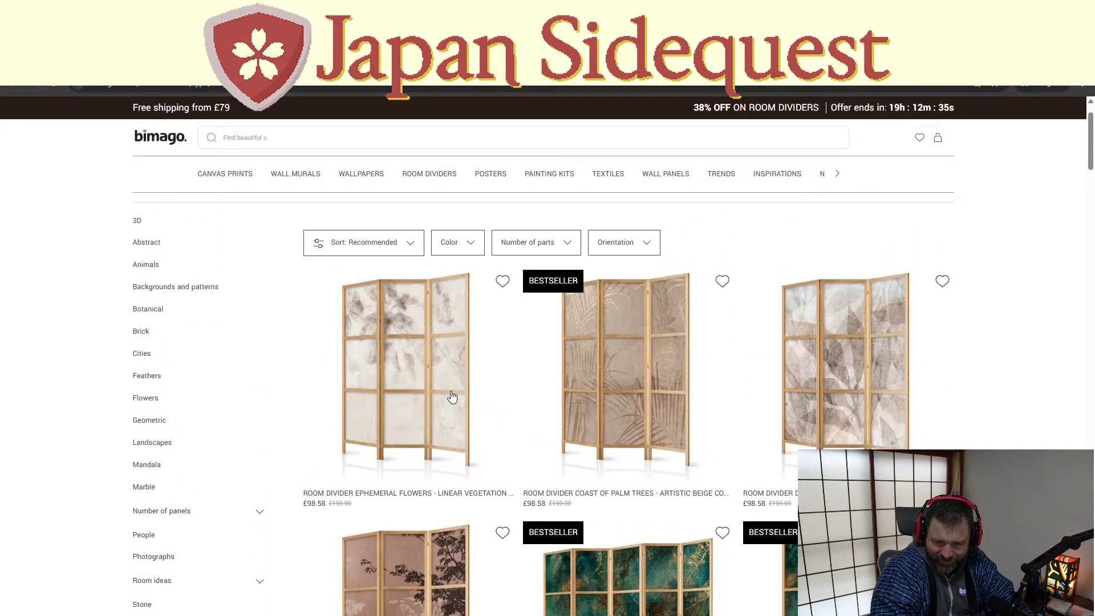
scroll(451, 398, "down", 4)
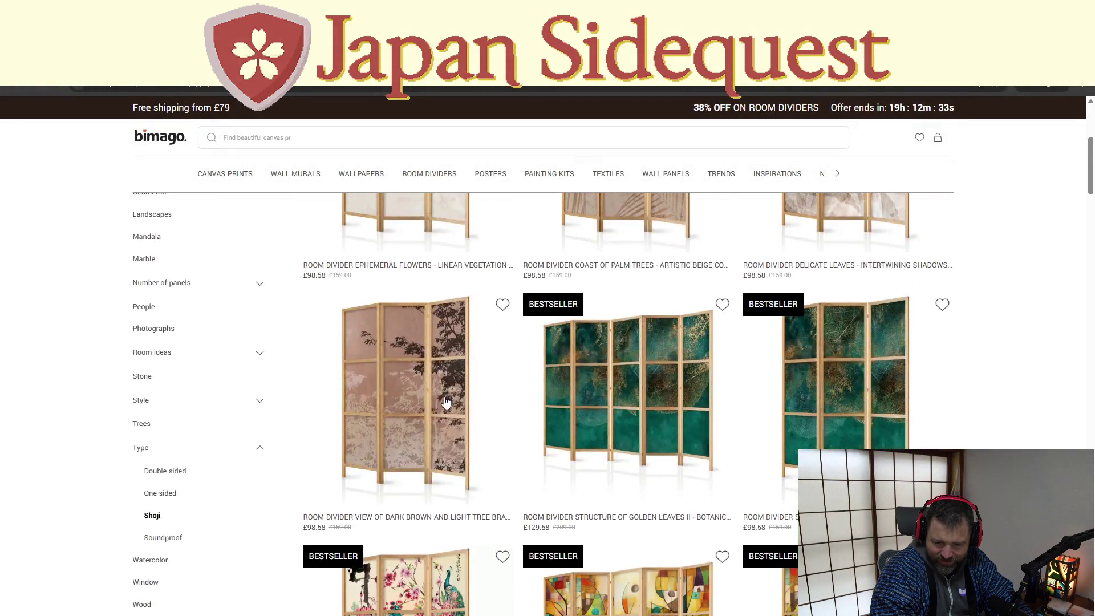
scroll(631, 370, "up", 3)
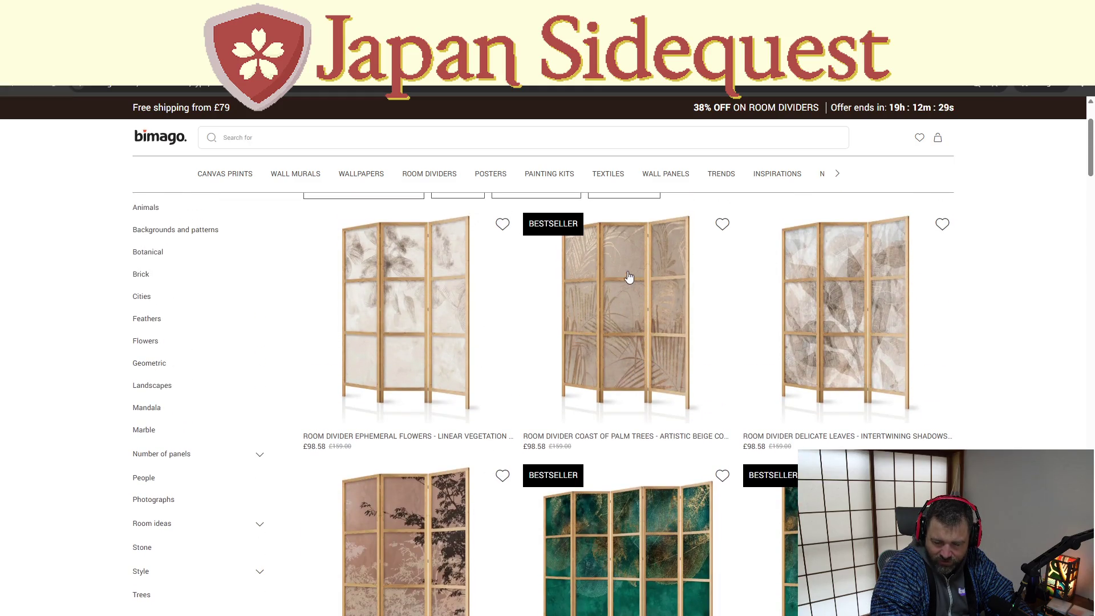
scroll(700, 494, "down", 5)
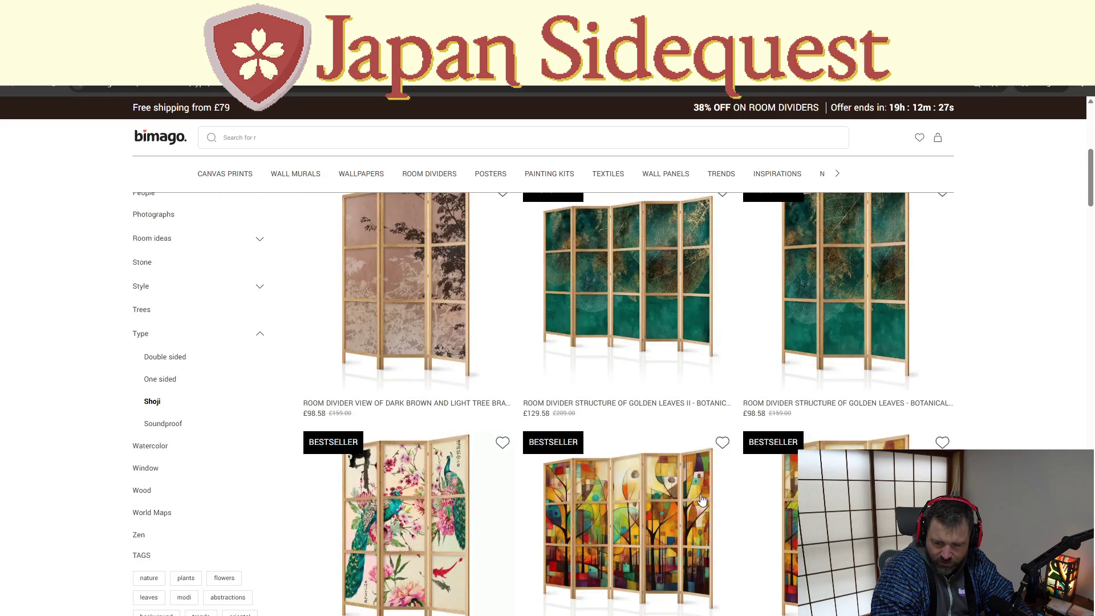
scroll(693, 505, "down", 4)
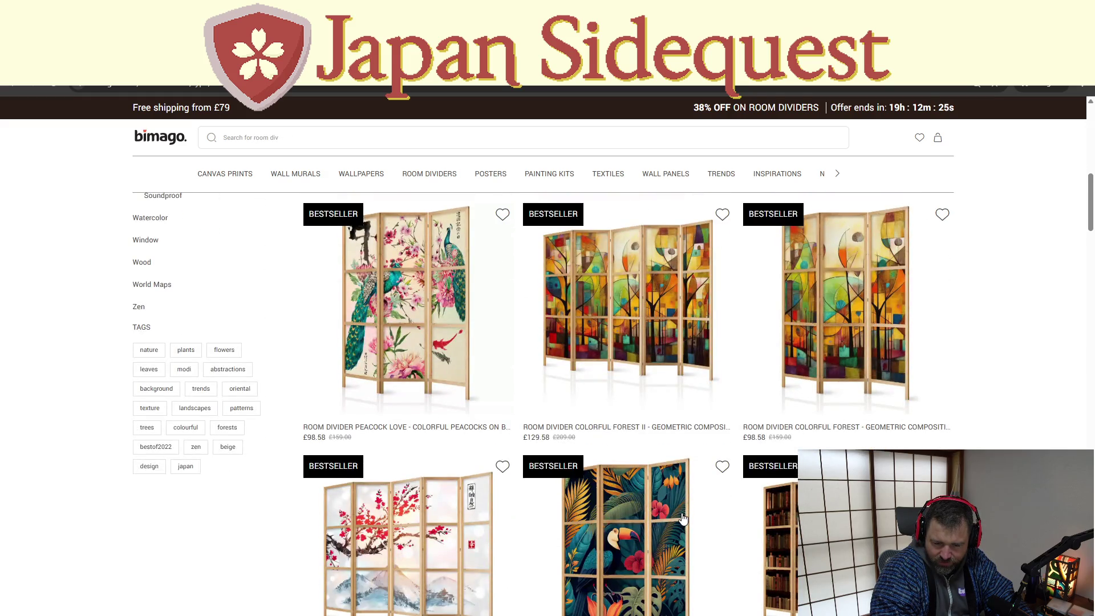
scroll(683, 518, "down", 4)
scroll(682, 520, "down", 5)
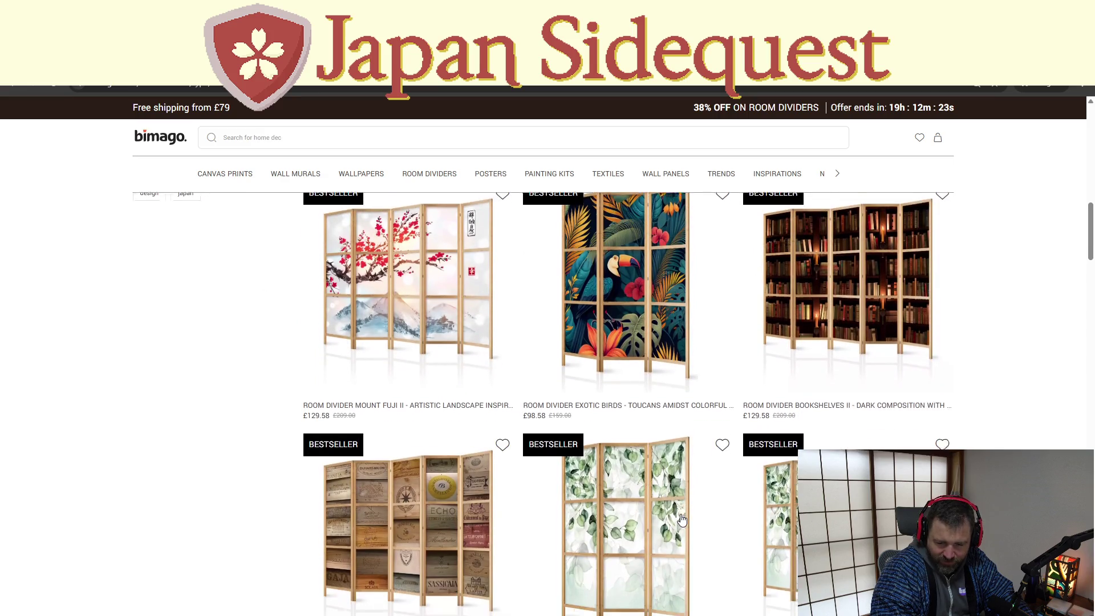
scroll(679, 521, "down", 2)
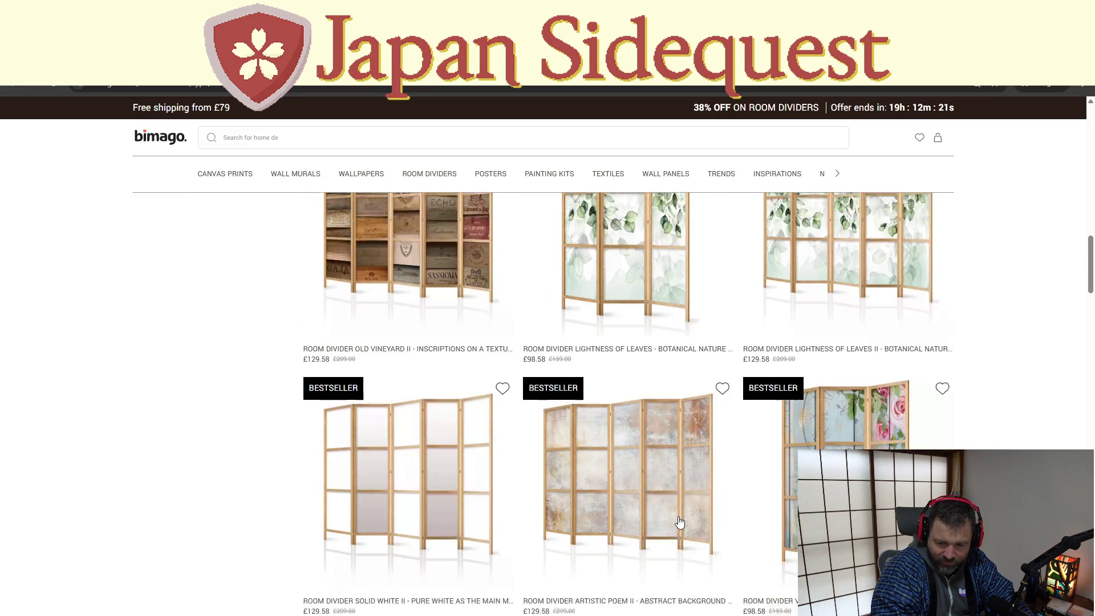
scroll(679, 522, "down", 1)
scroll(679, 520, "down", 2)
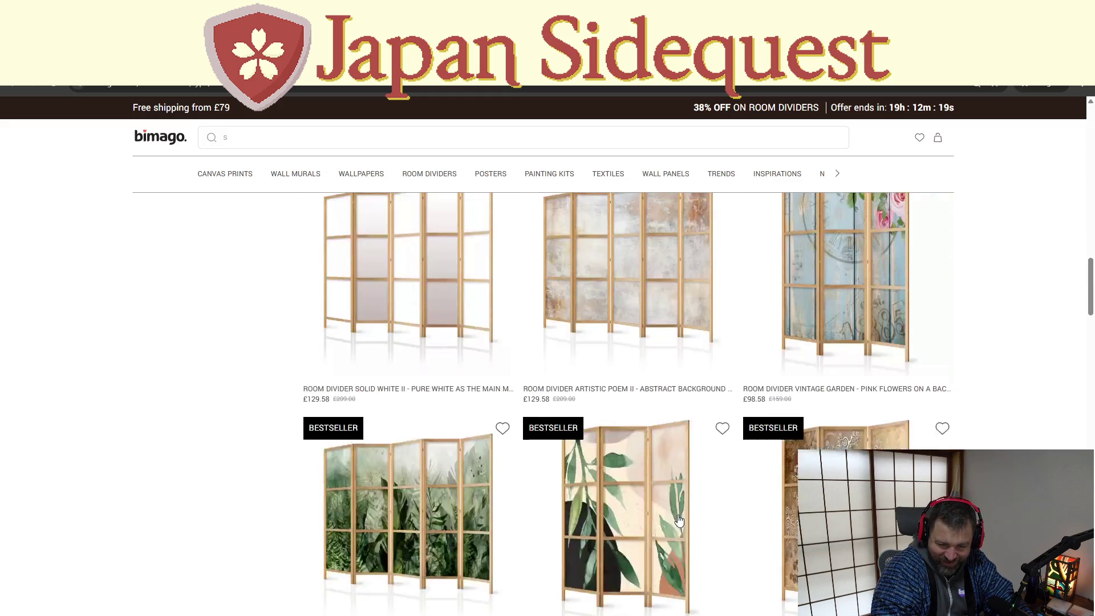
scroll(665, 511, "up", 15)
scroll(662, 507, "up", 5)
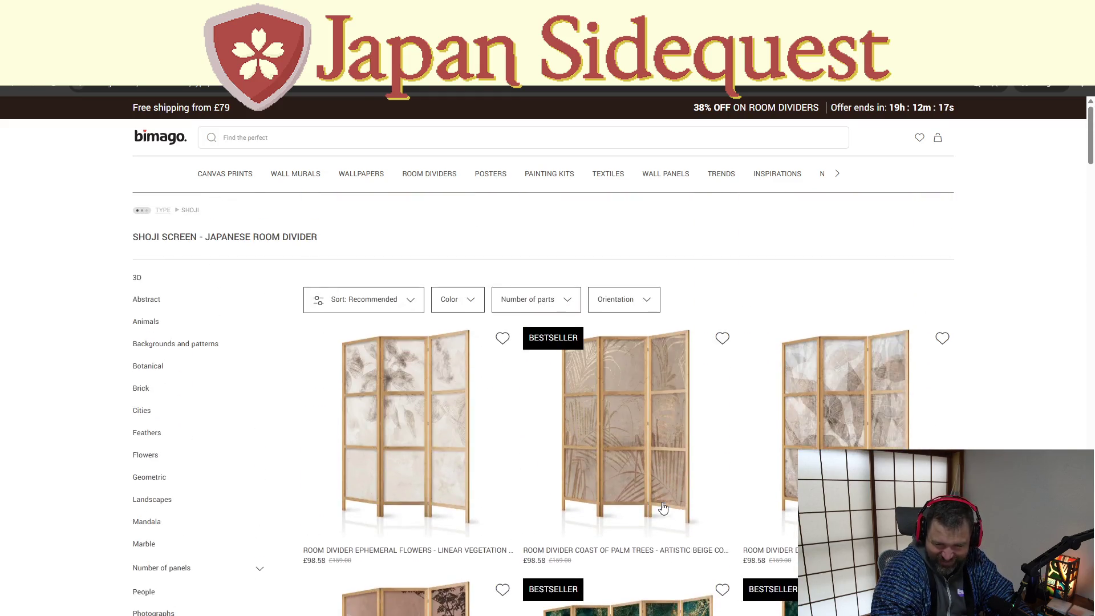
left_click(9, 87)
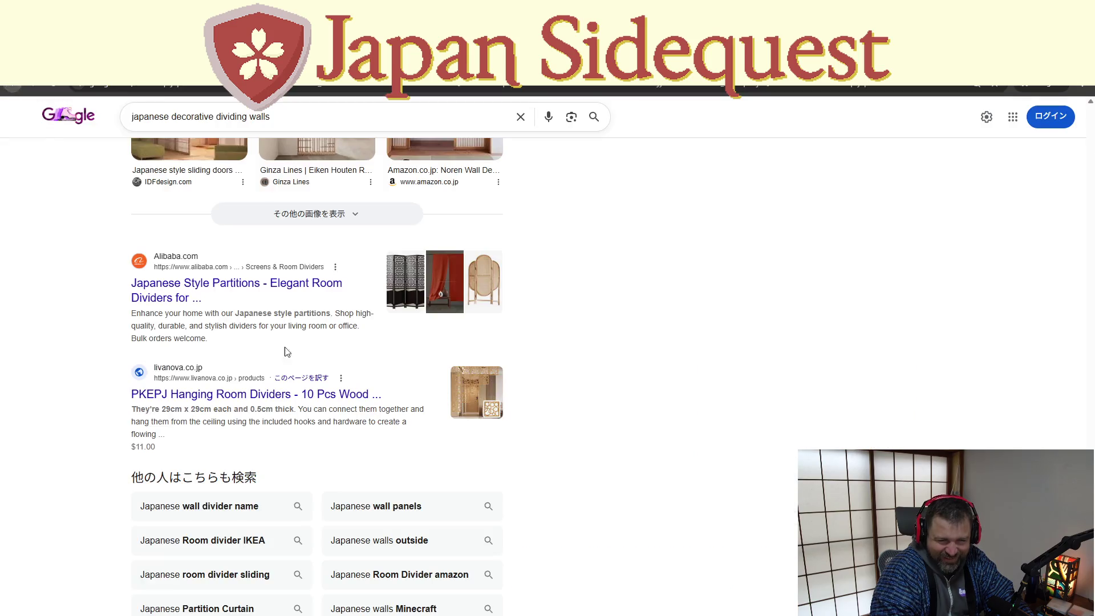
Refine the search with 'kanrantei' and preview the first Kanrantei Tea House image
scroll(288, 351, "down", 2)
scroll(153, 473, "up", 6)
scroll(152, 467, "up", 3)
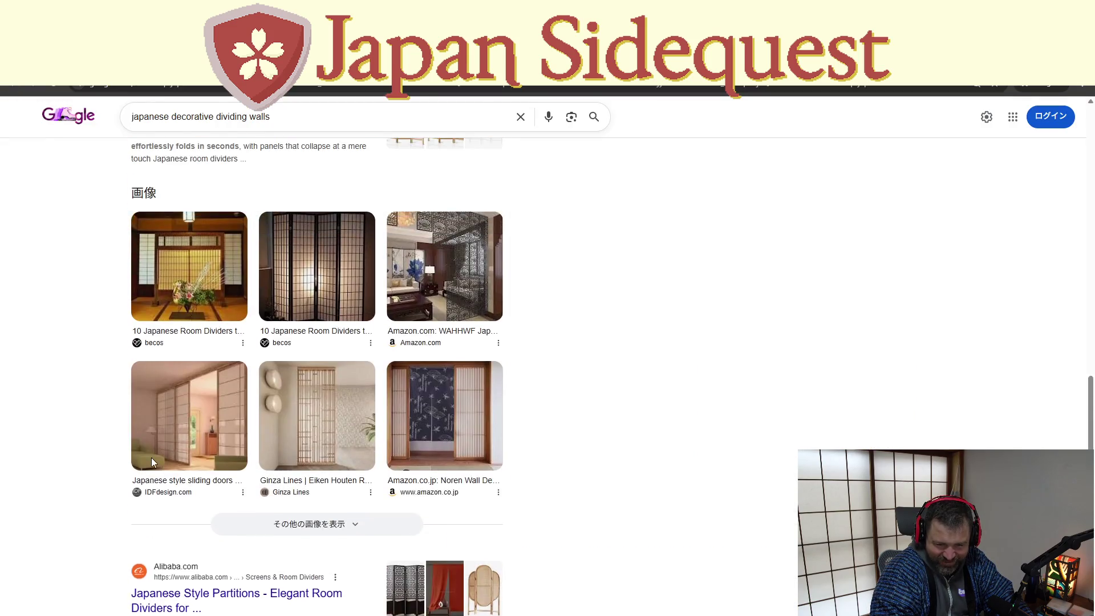
scroll(175, 459, "up", 1)
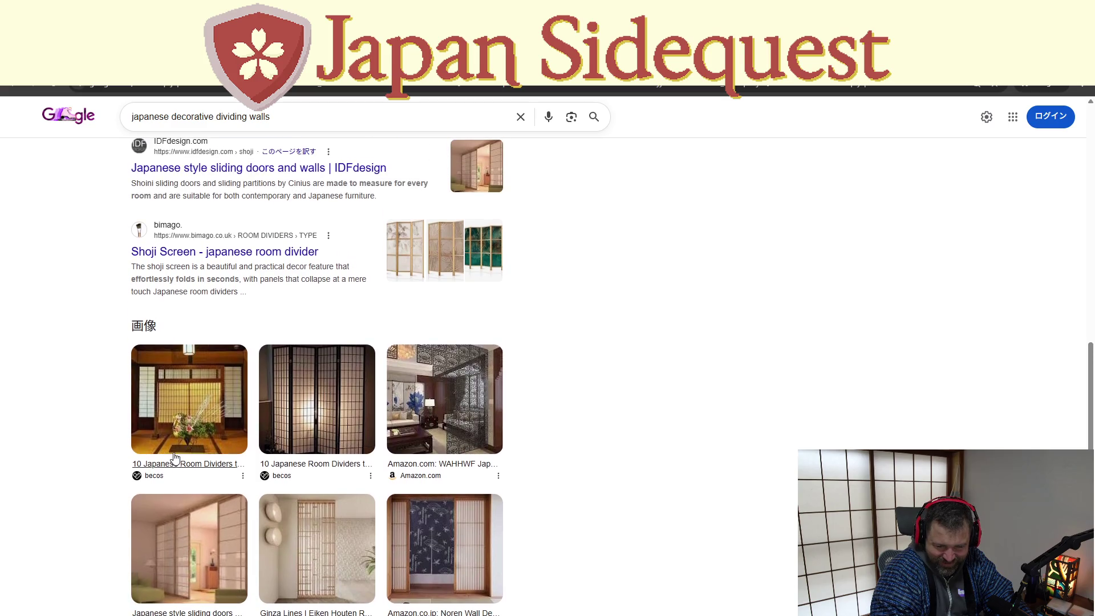
scroll(180, 434, "up", 3)
scroll(182, 405, "up", 8)
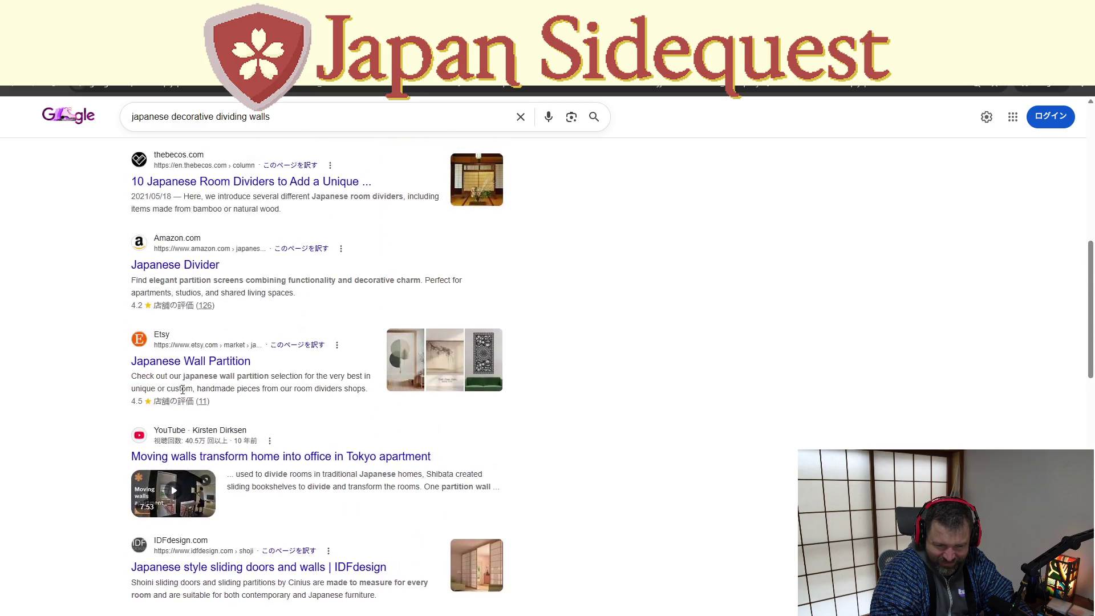
left_click(279, 117)
type("kanrantei")
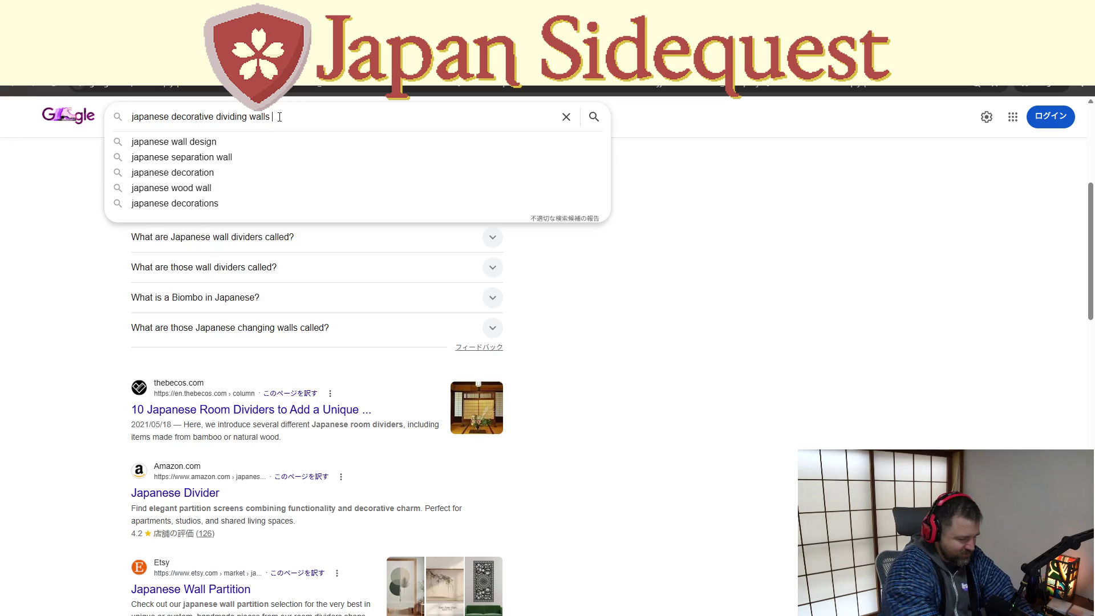
key("Return")
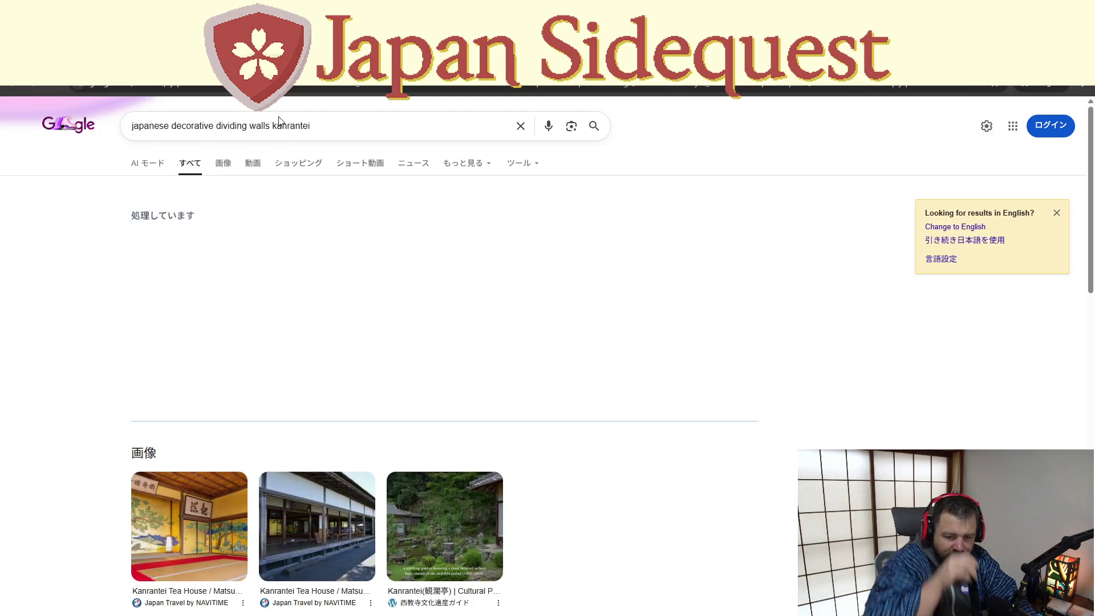
left_click(188, 525)
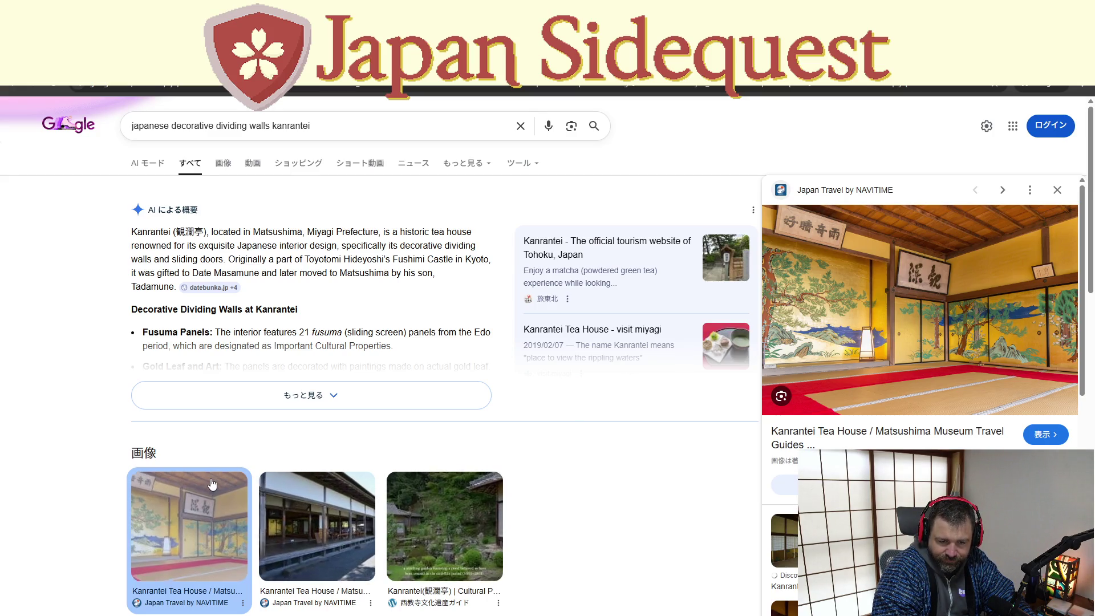
Read the full AI overview on Kanrantei, then open the Experience DATE Culture article
left_click(332, 401)
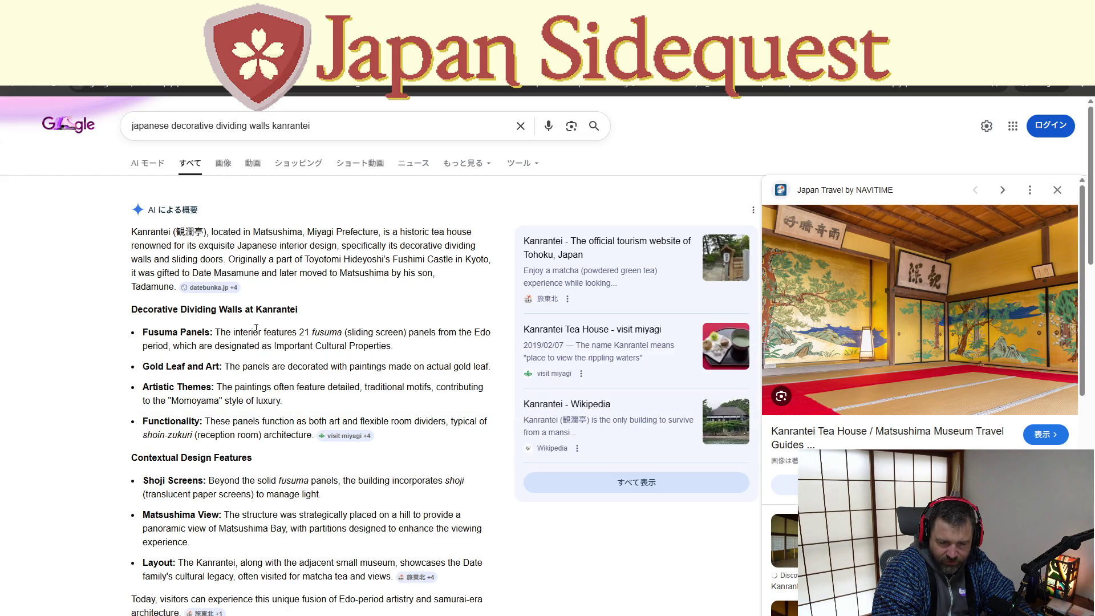
left_click_drag(324, 332, 338, 334)
left_click(320, 342)
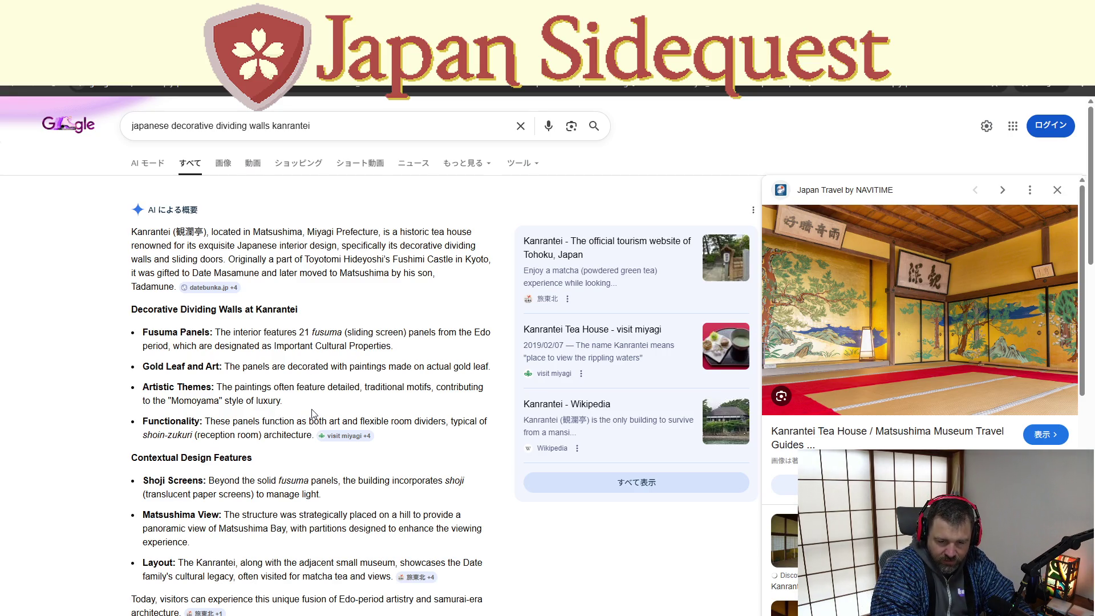
scroll(314, 412, "down", 1)
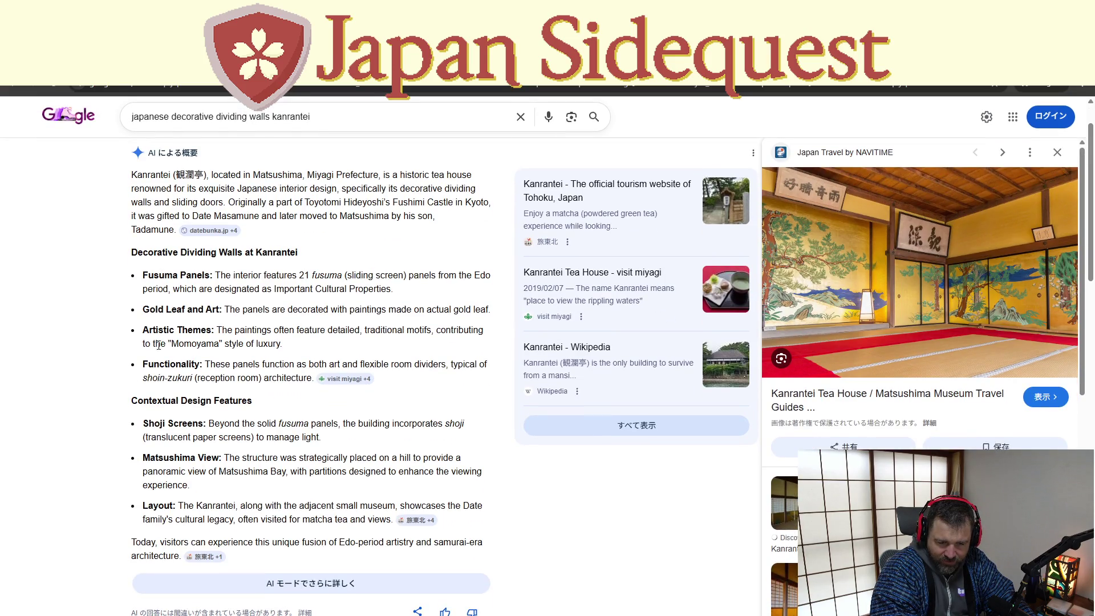
left_click_drag(150, 344, 283, 344)
scroll(306, 405, "down", 2)
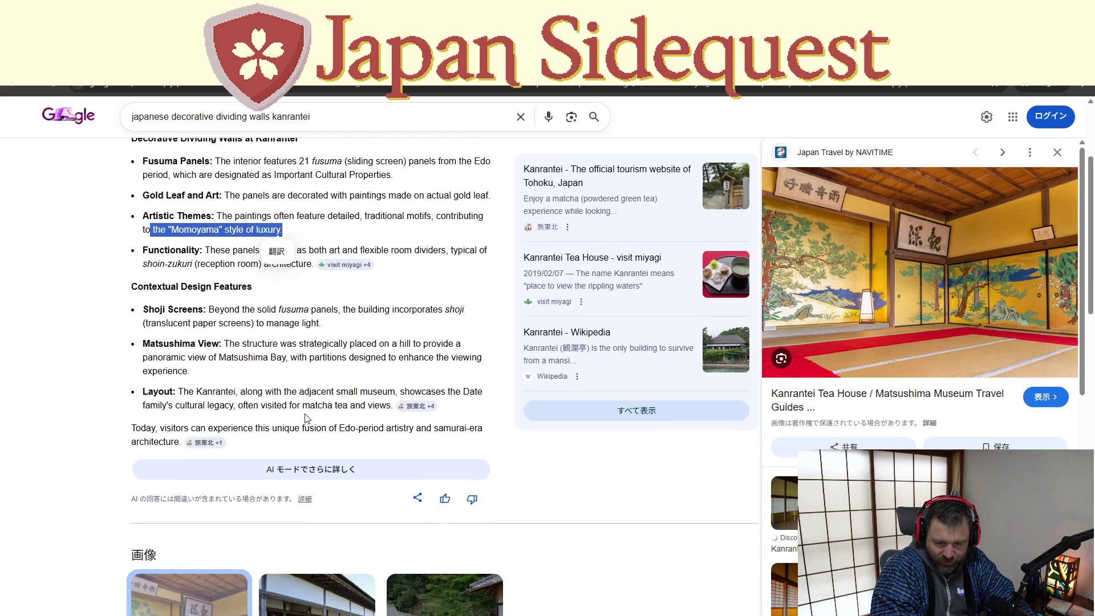
scroll(374, 342, "down", 7)
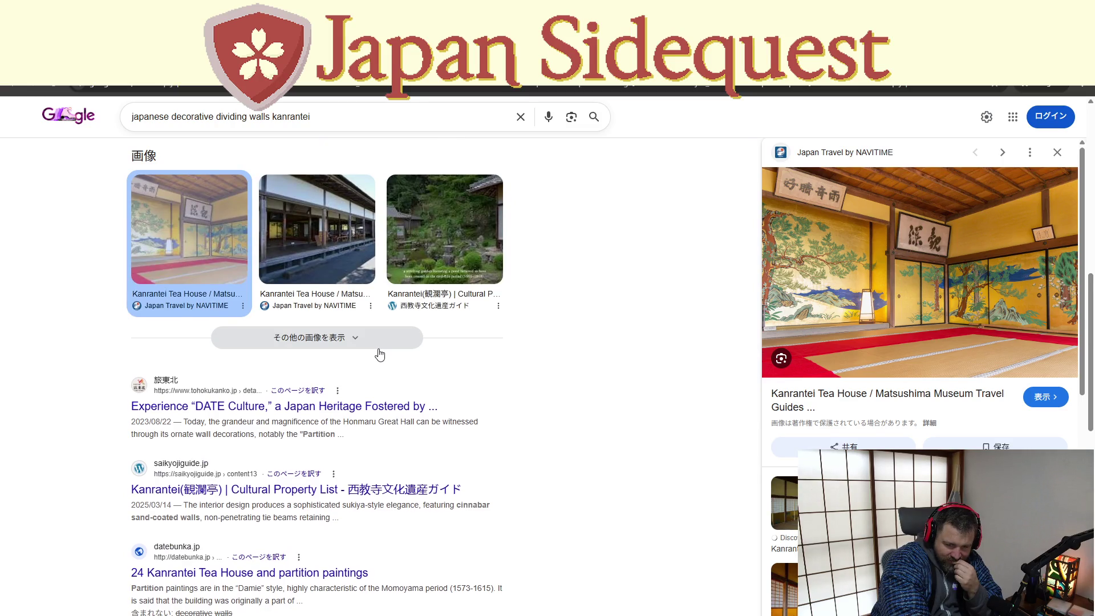
scroll(380, 355, "down", 1)
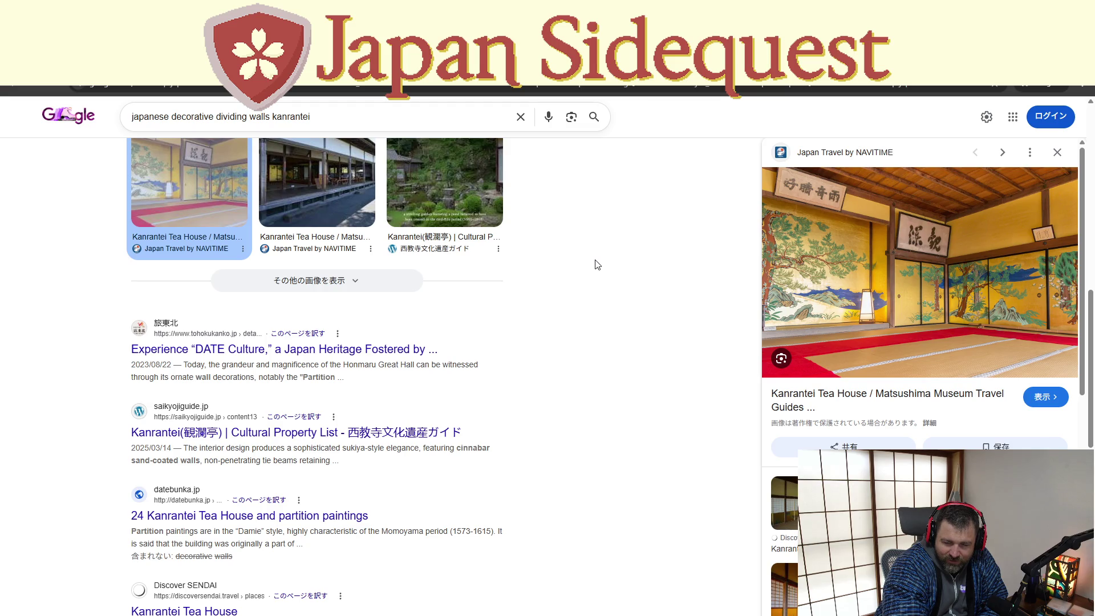
left_click(437, 350)
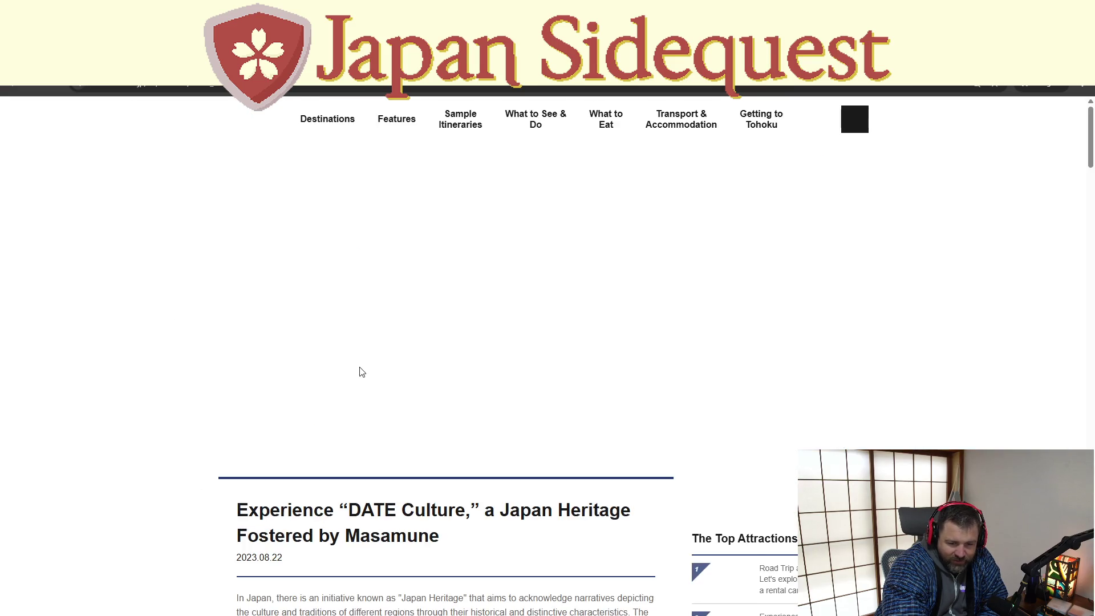
Scroll the Travel to Tohoku article past festival photos to Traditional Crafts, then return to Aseprite
scroll(385, 405, "down", 7)
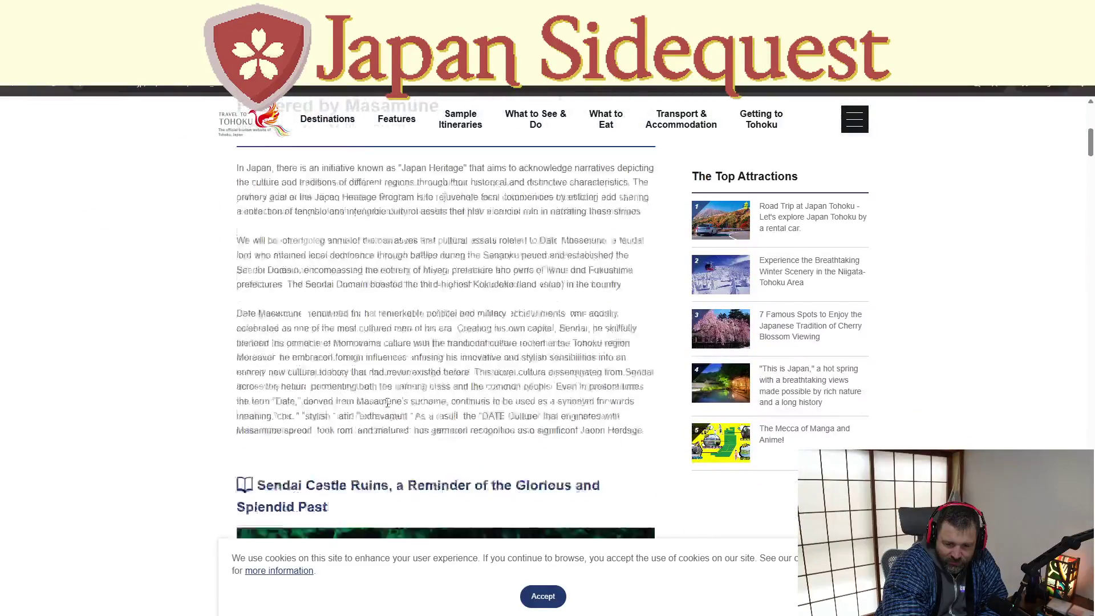
scroll(386, 404, "down", 15)
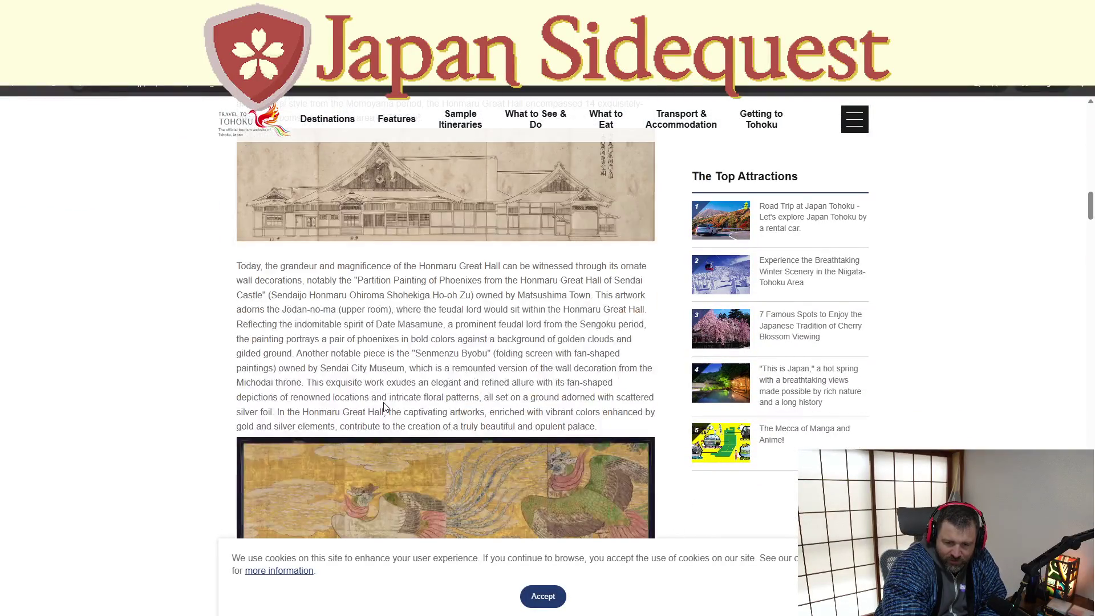
scroll(384, 407, "down", 7)
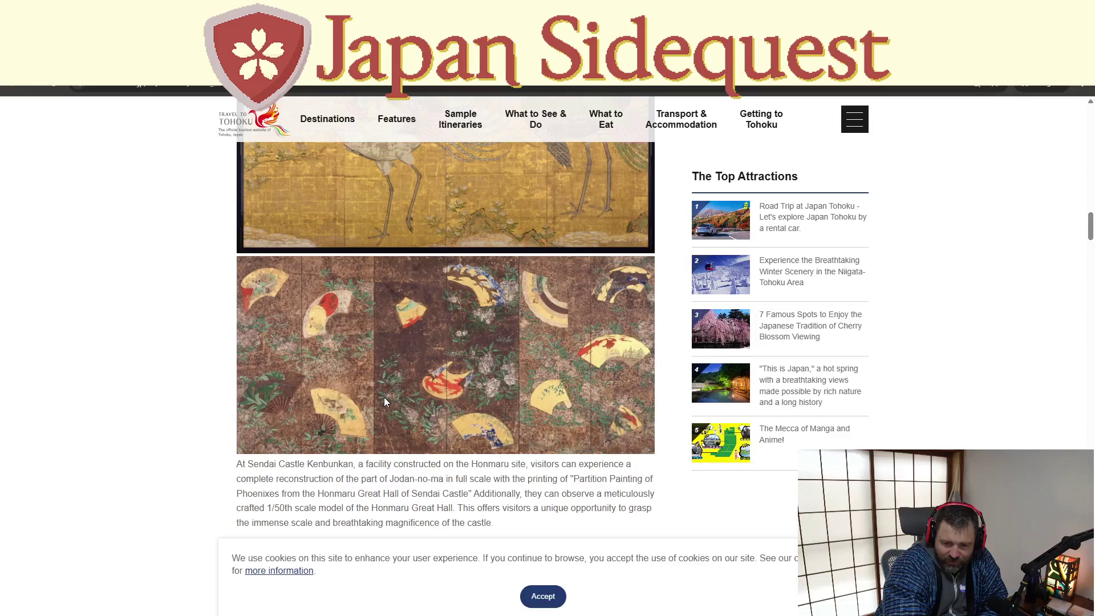
scroll(384, 401, "down", 8)
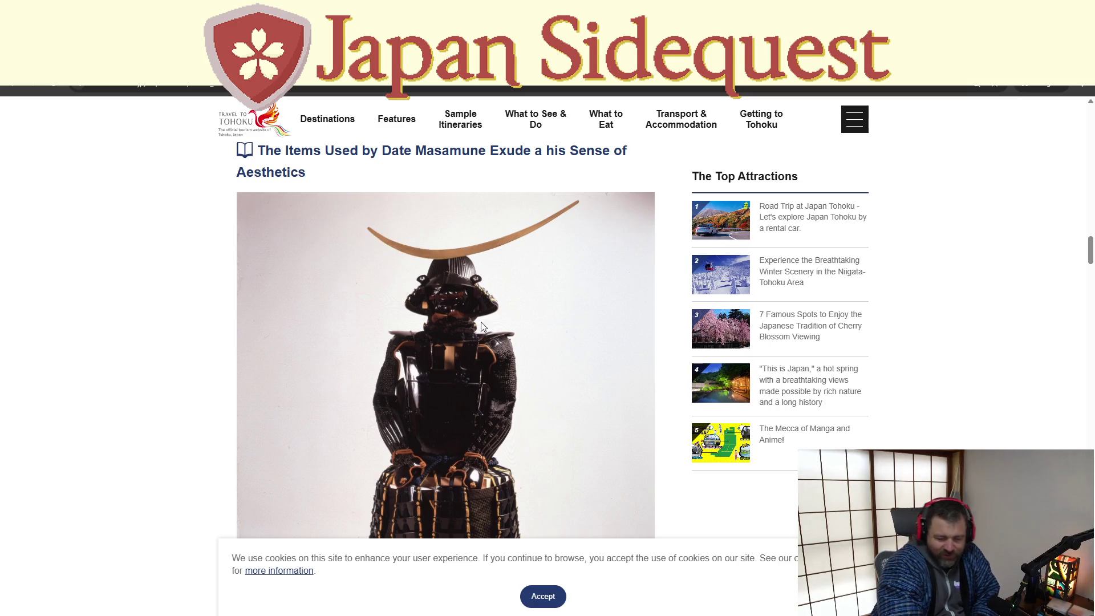
scroll(482, 327, "down", 5)
scroll(482, 358, "up", 3)
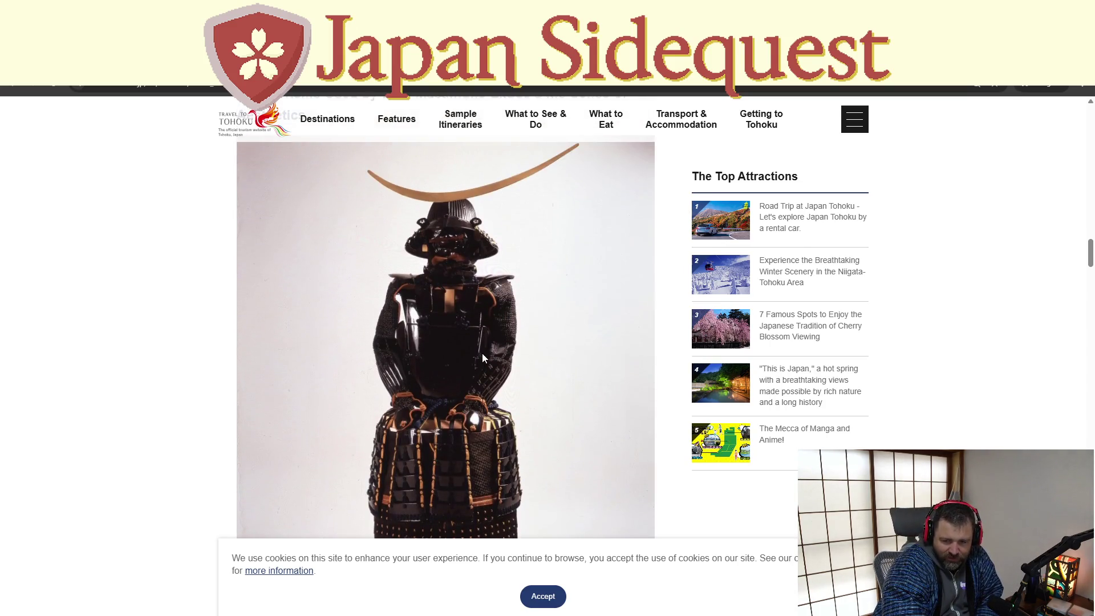
scroll(482, 351, "up", 1)
scroll(439, 257, "up", 1)
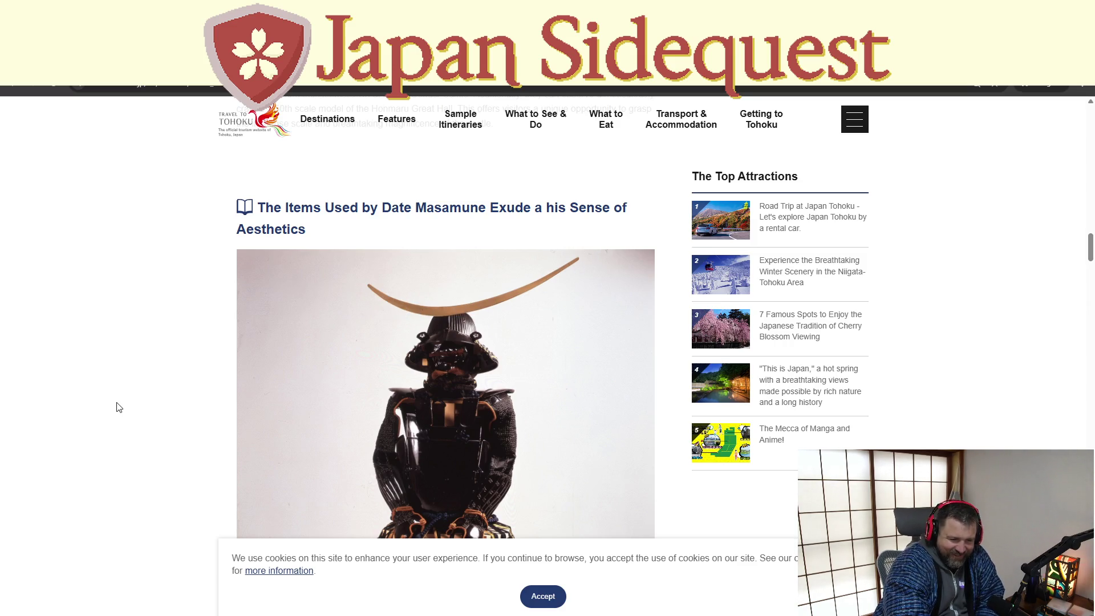
scroll(202, 407, "down", 15)
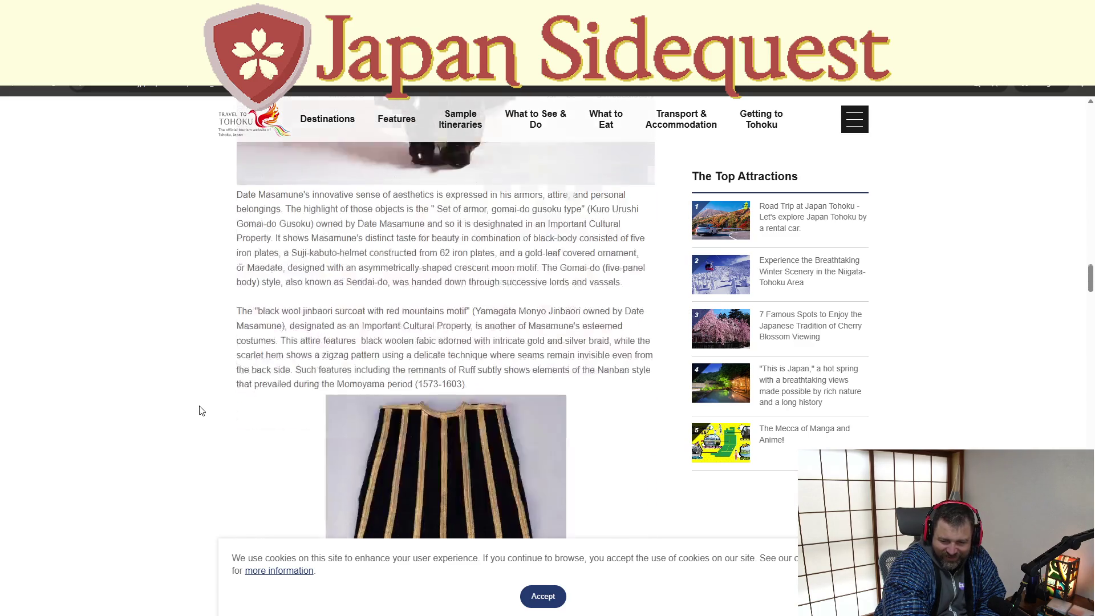
scroll(204, 407, "down", 9)
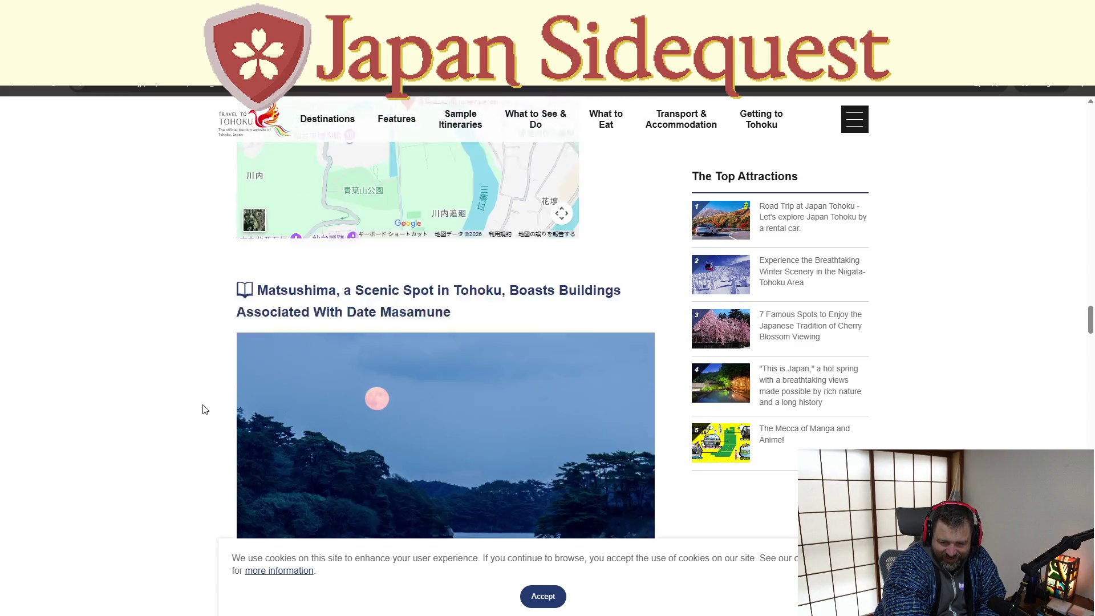
scroll(204, 410, "down", 8)
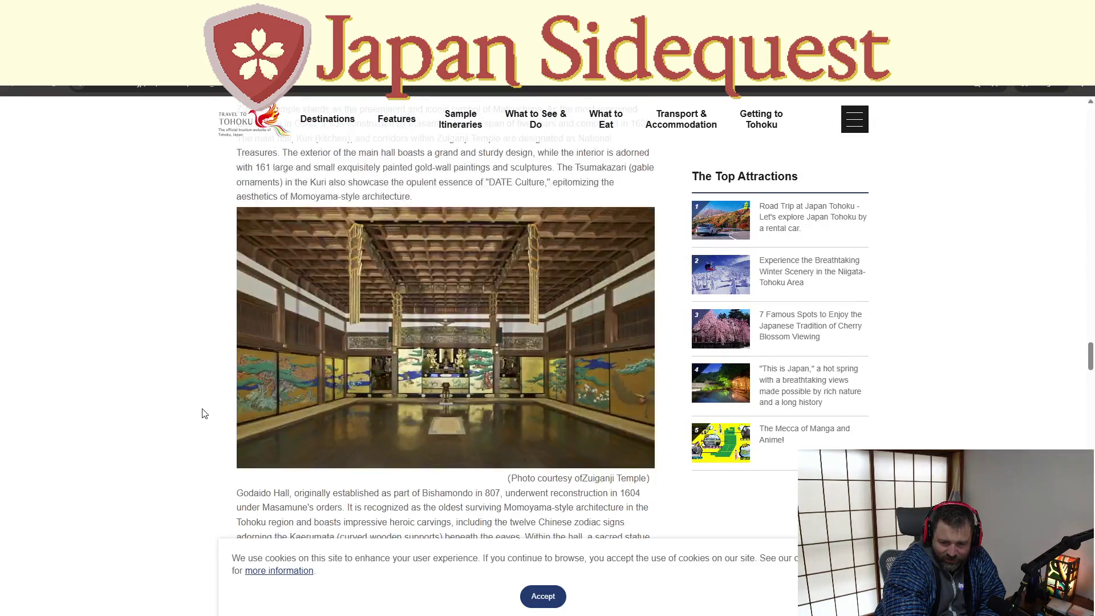
scroll(204, 413, "down", 5)
scroll(204, 412, "down", 4)
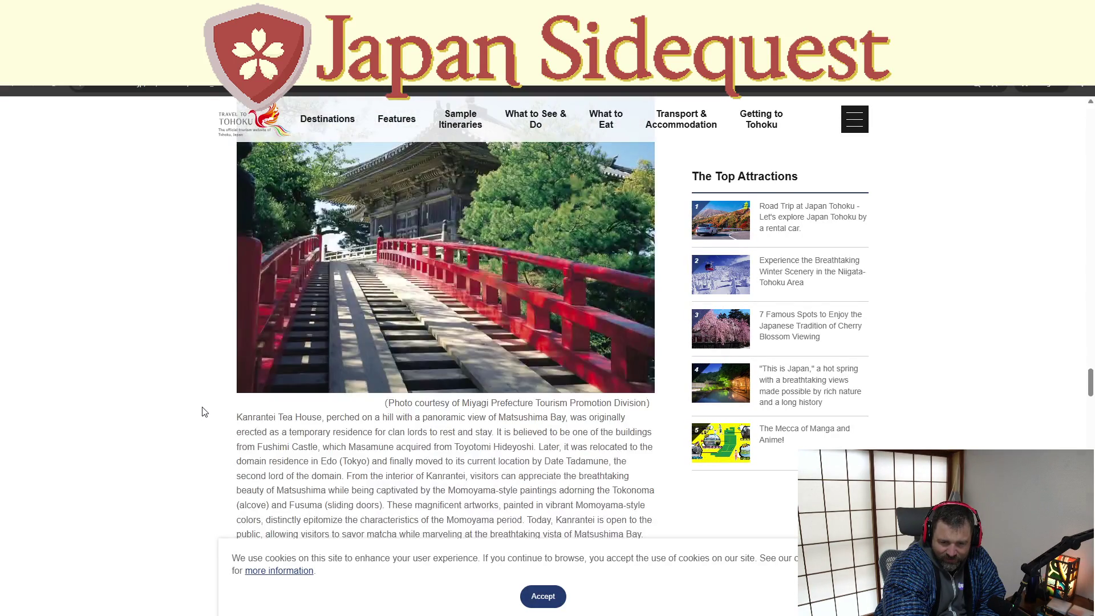
scroll(205, 411, "down", 15)
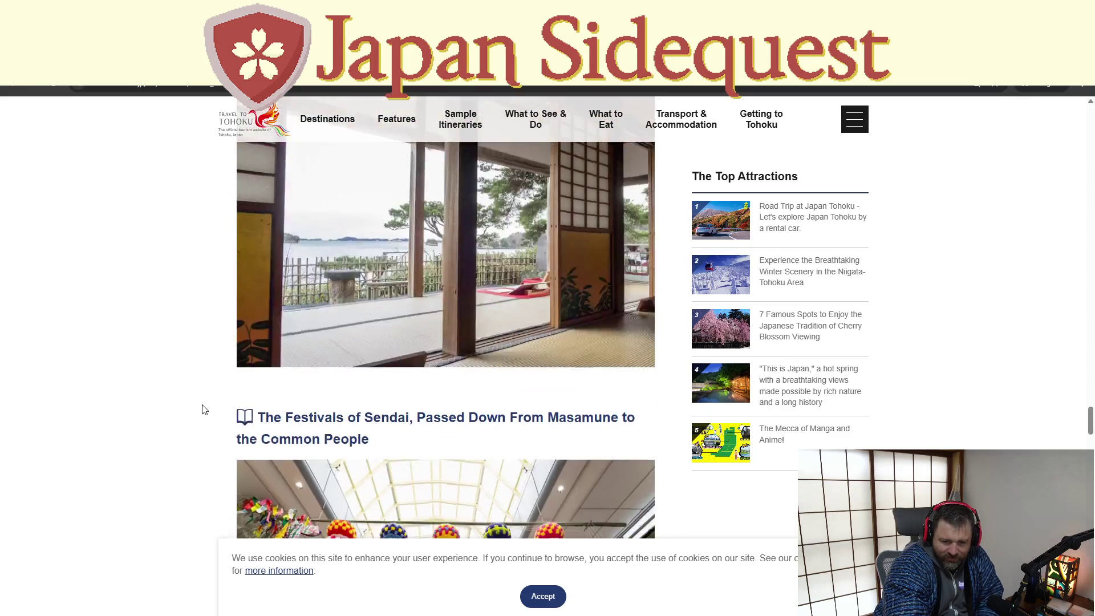
scroll(206, 408, "down", 10)
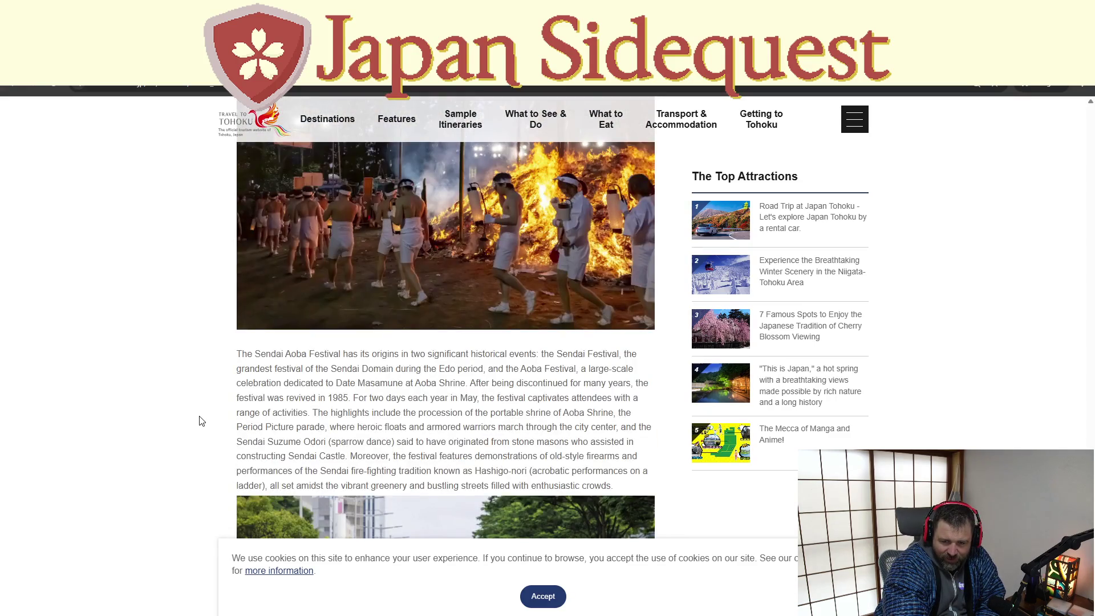
scroll(204, 420, "down", 5)
scroll(203, 420, "down", 11)
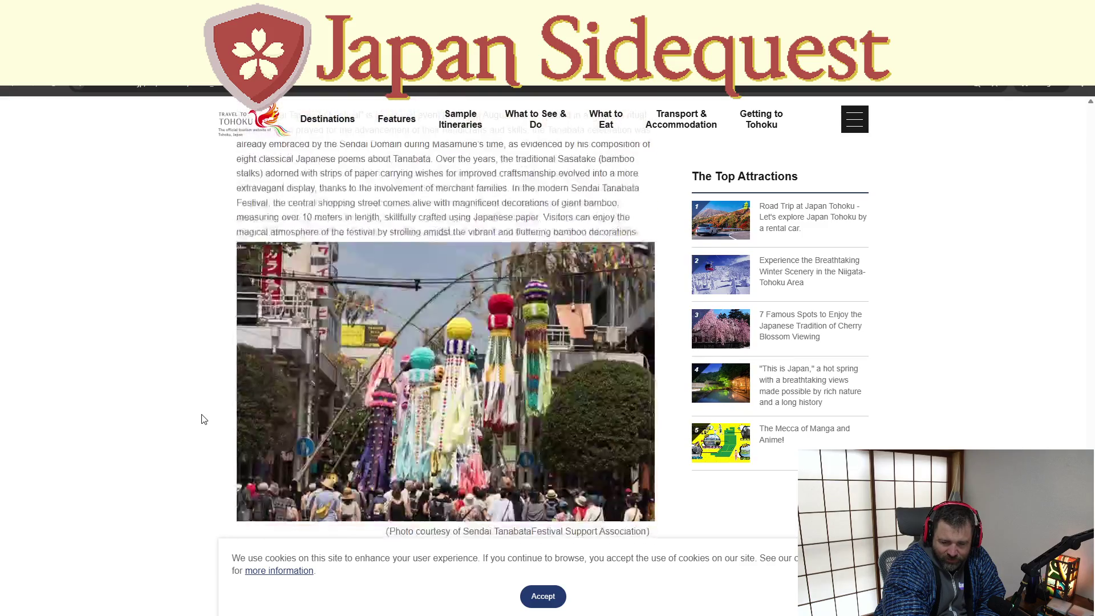
scroll(204, 419, "down", 5)
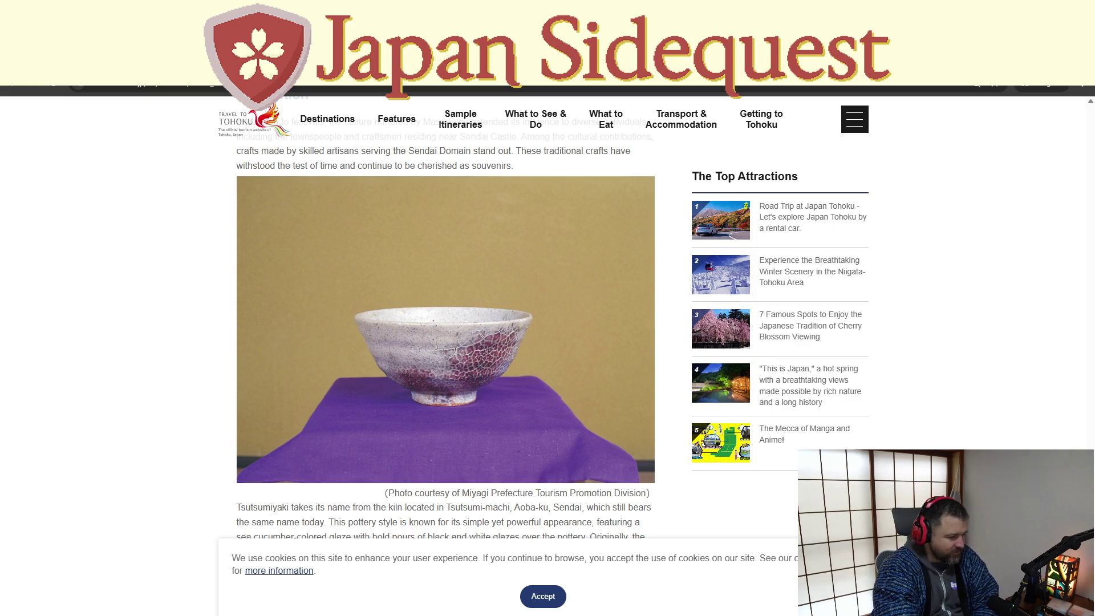
key("alt+Tab")
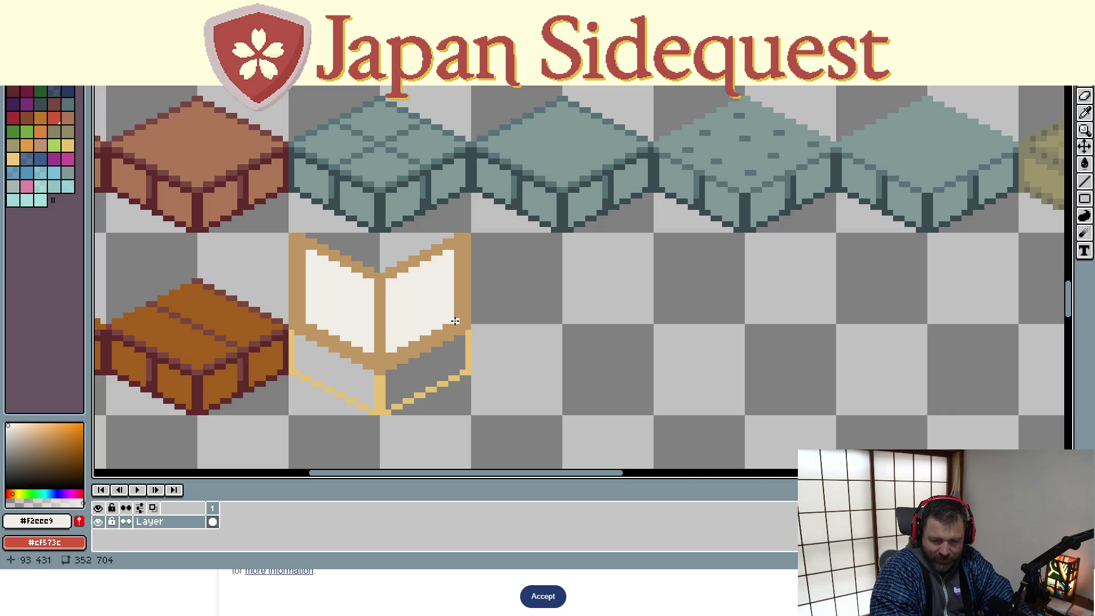
Paint light pixels along the shoji panes' left and right edges, then drag a copy of the tile beside it
left_click_drag(454, 314, 456, 246)
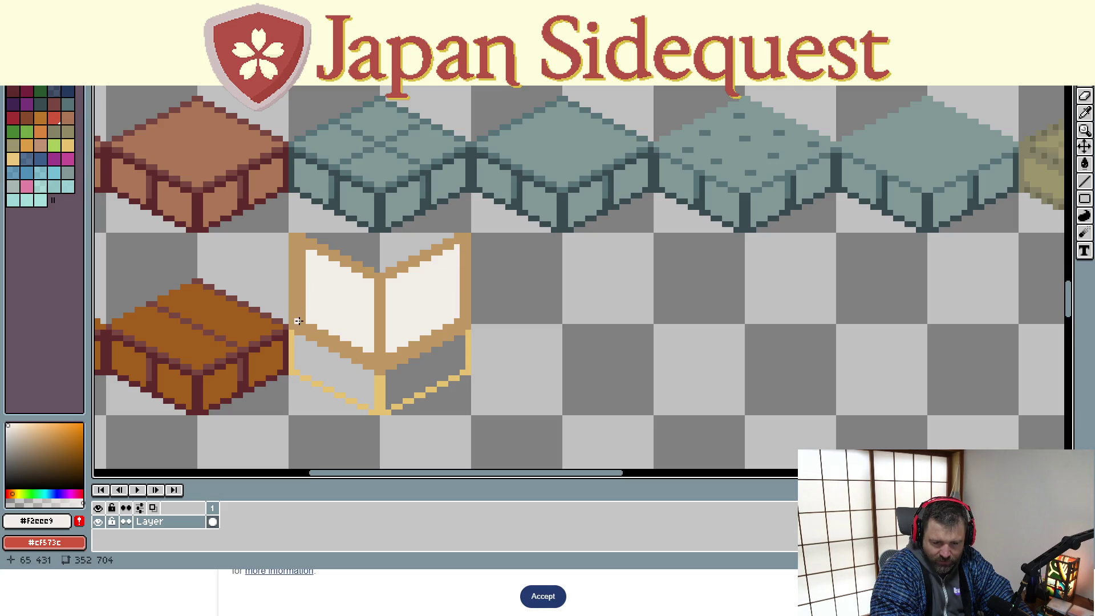
left_click_drag(304, 315, 304, 246)
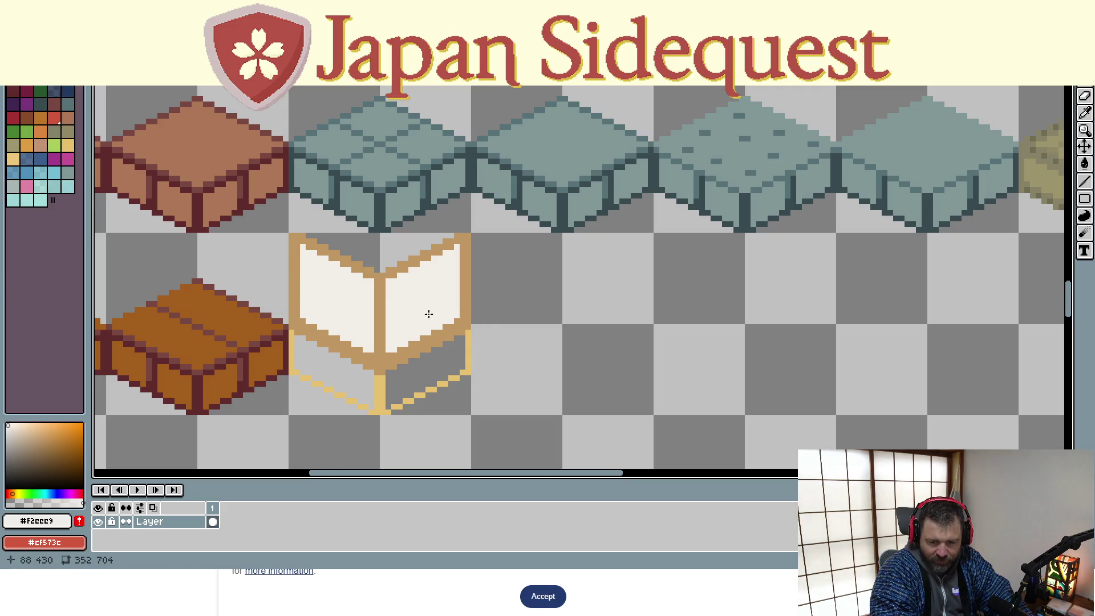
left_click_drag(461, 313, 460, 254)
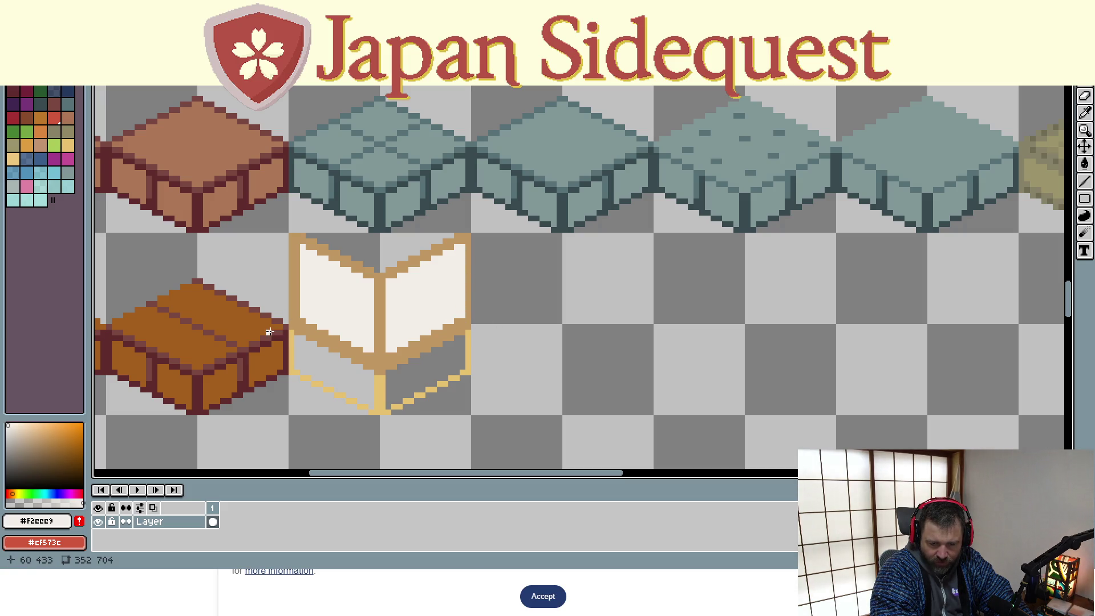
left_click_drag(298, 314, 298, 244)
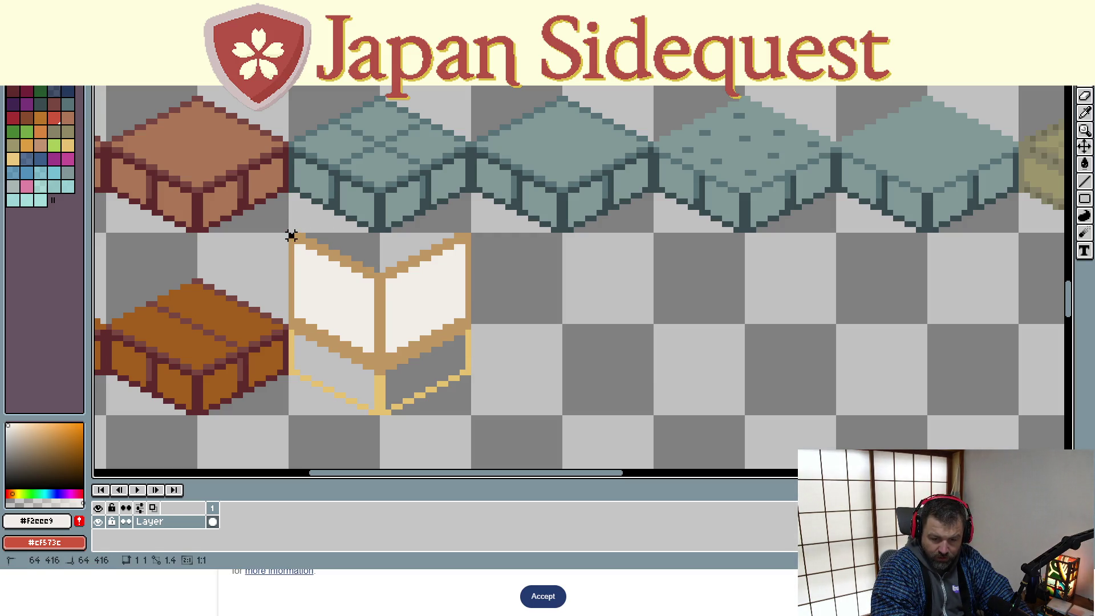
mouse_move(292, 236)
left_mouse_down()
mouse_move(409, 316)
mouse_move(474, 418)
left_mouse_up()
mouse_move(347, 332)
left_mouse_down()
mouse_move(553, 331)
mouse_move(532, 324)
left_mouse_up()
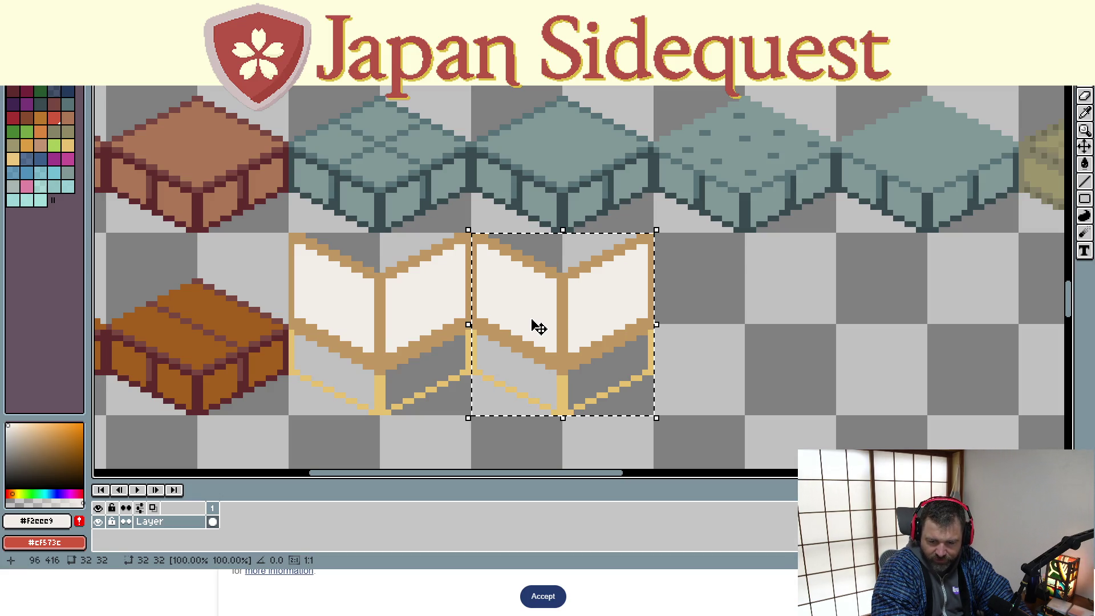
Deselect the copied tile, then undo back to a single shoji wall tile
key("ctrl+d")
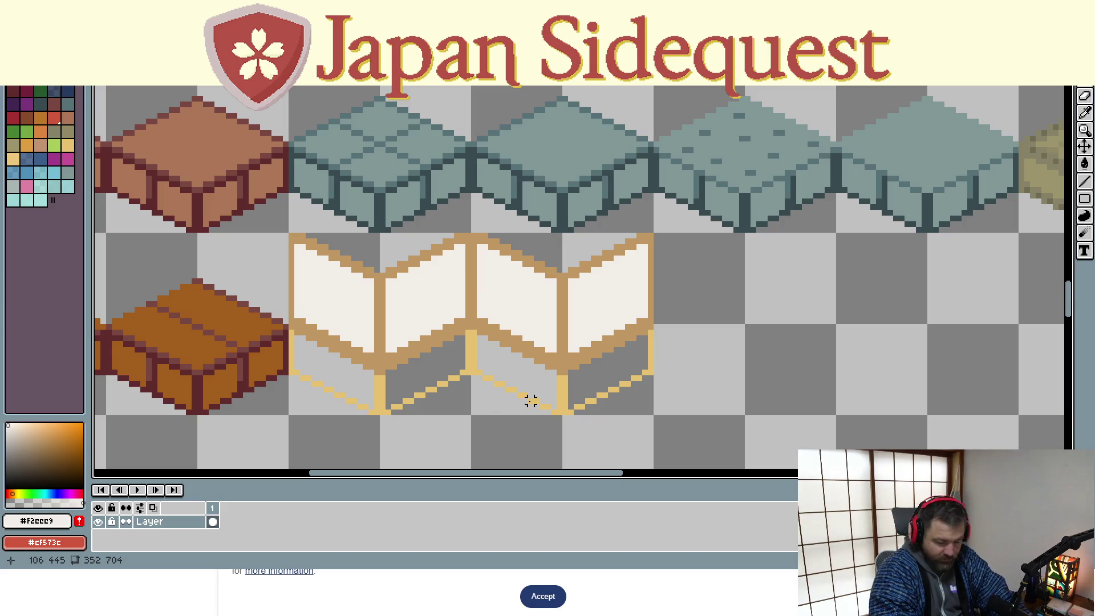
key("ctrl+z")
key("ctrl+z")
key("ctrl+d")
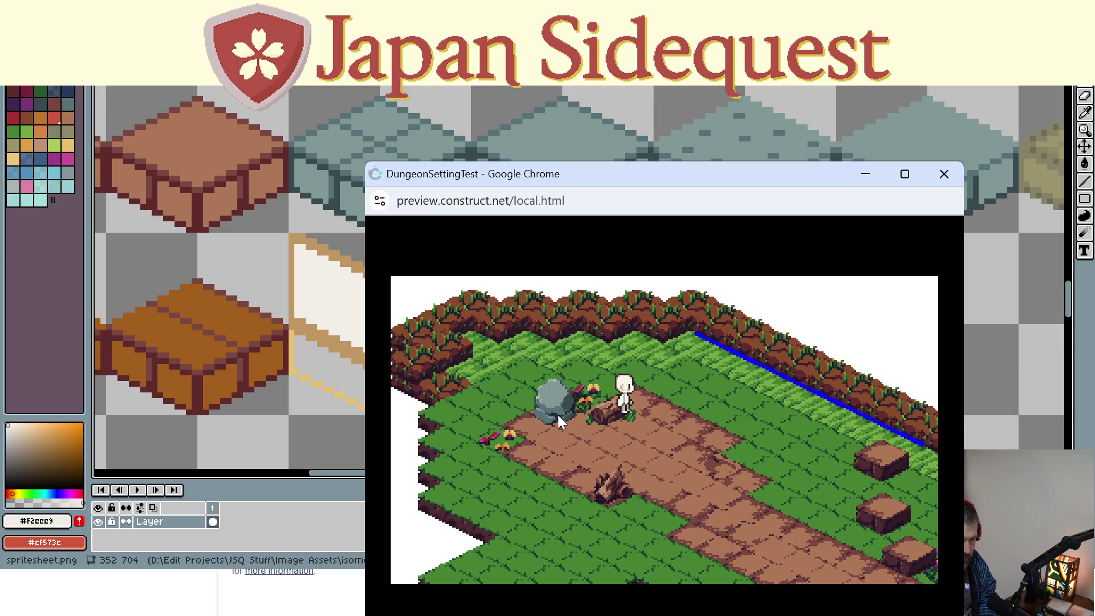
Walk the character along the dirt paths toward the grey rock and past the log
key("Down")
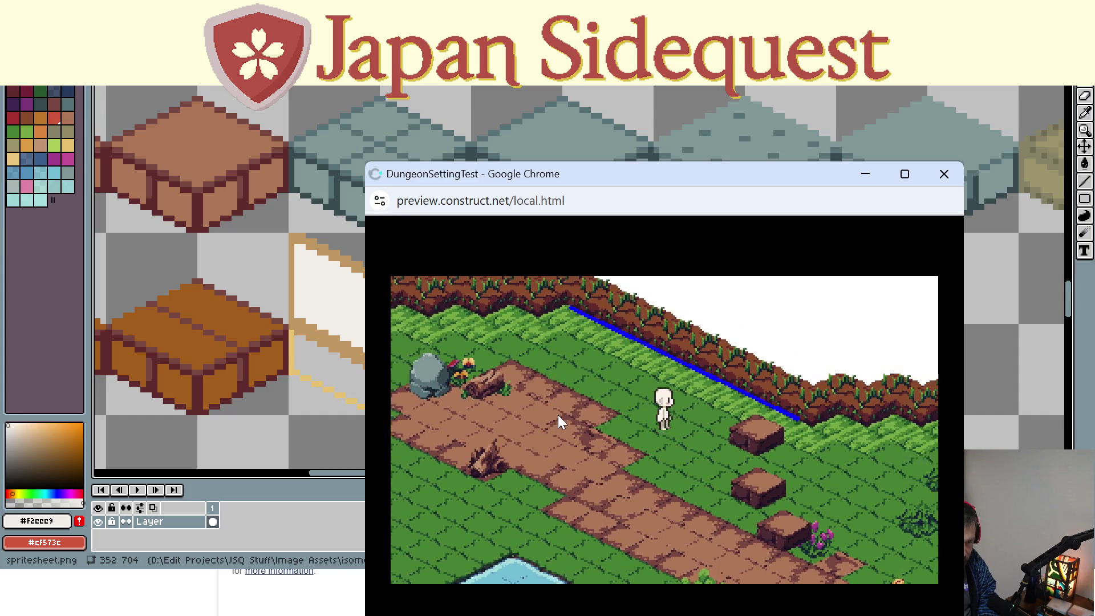
key("Up")
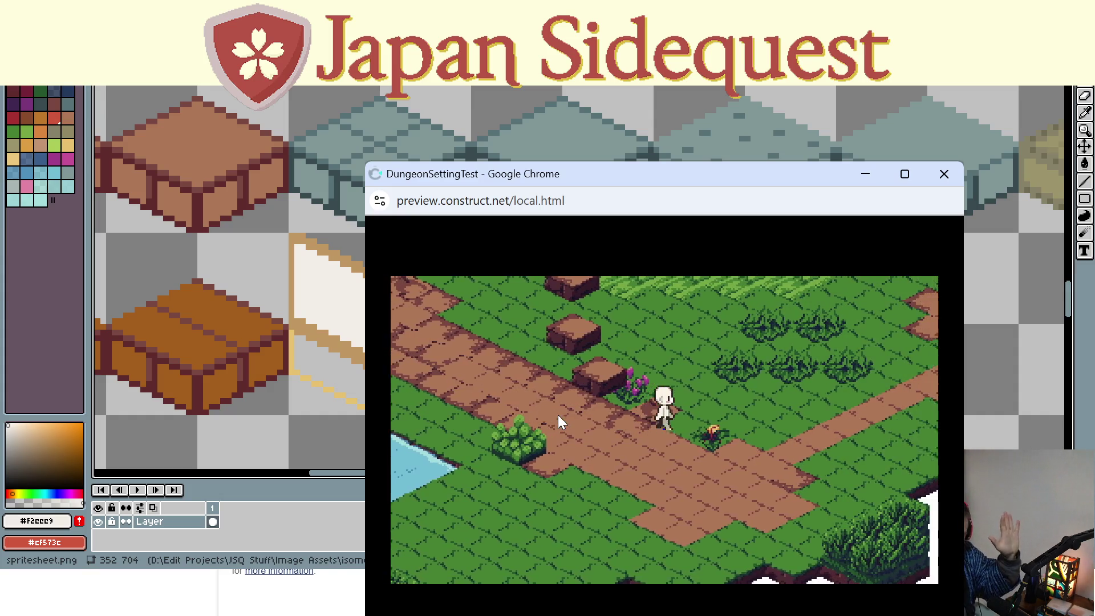
key("Up")
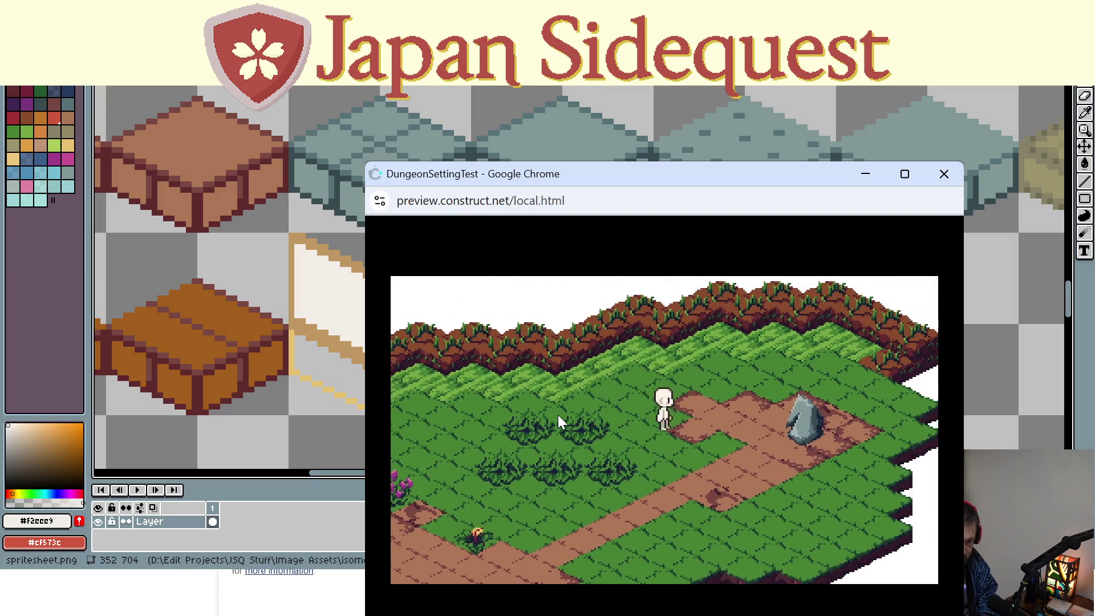
key("Down")
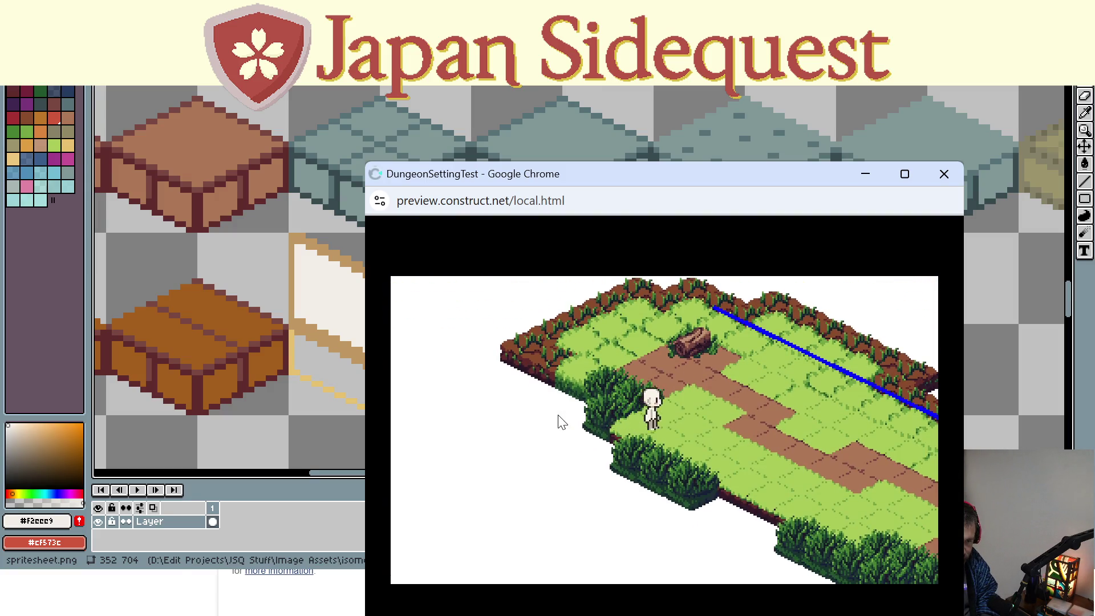
key("Down")
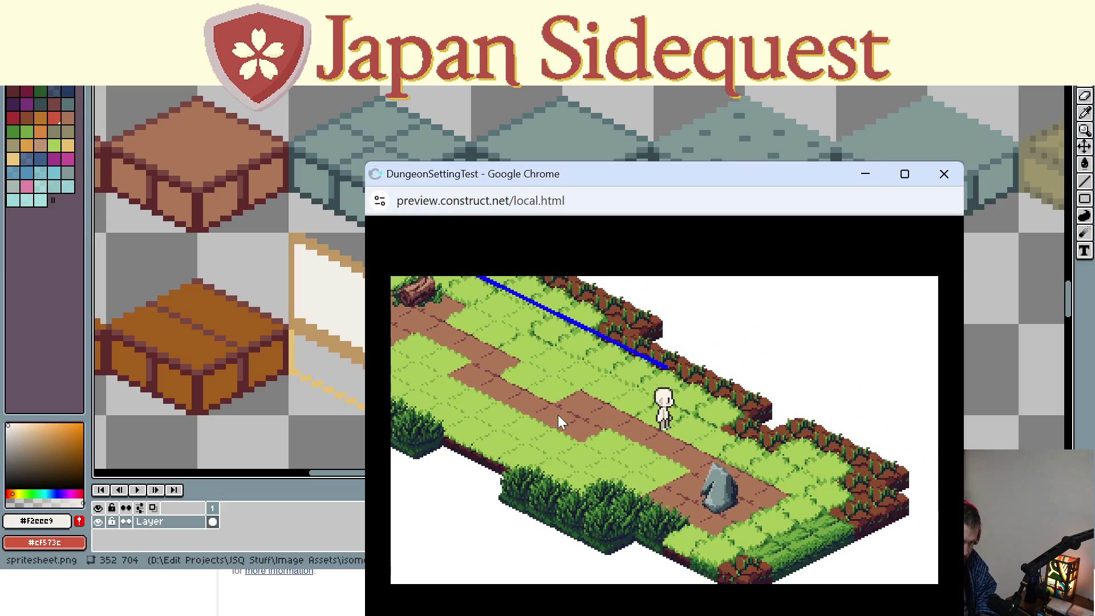
key("Up")
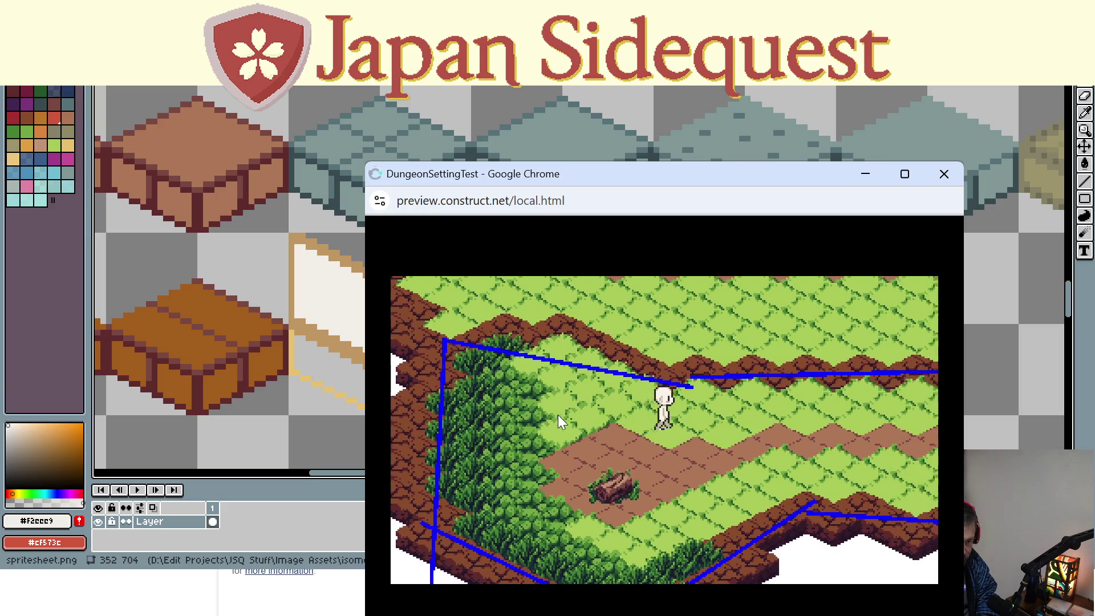
key("Up")
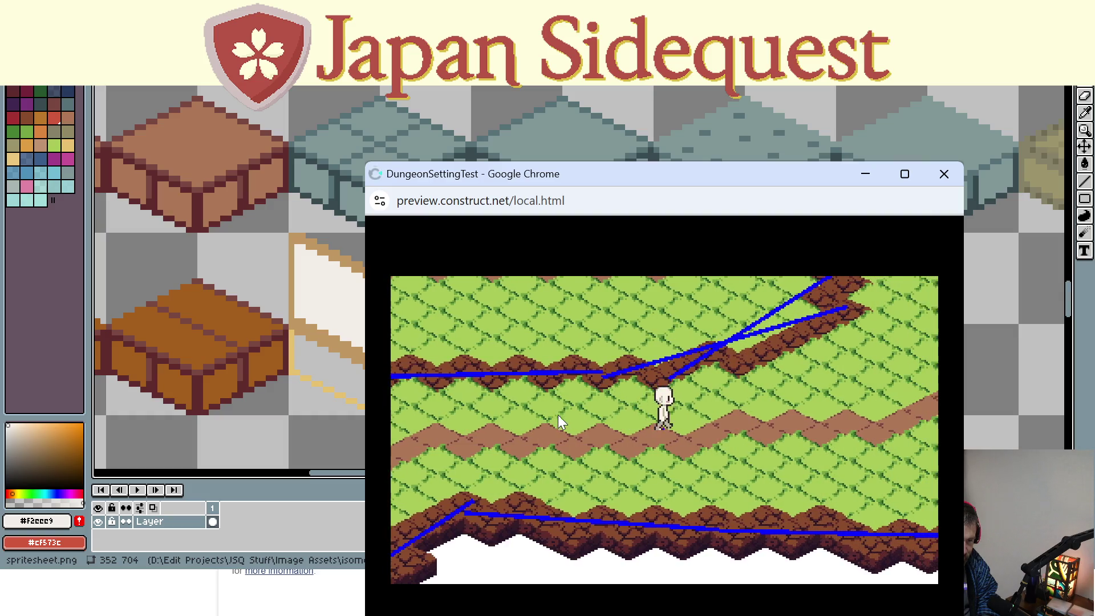
key("Right")
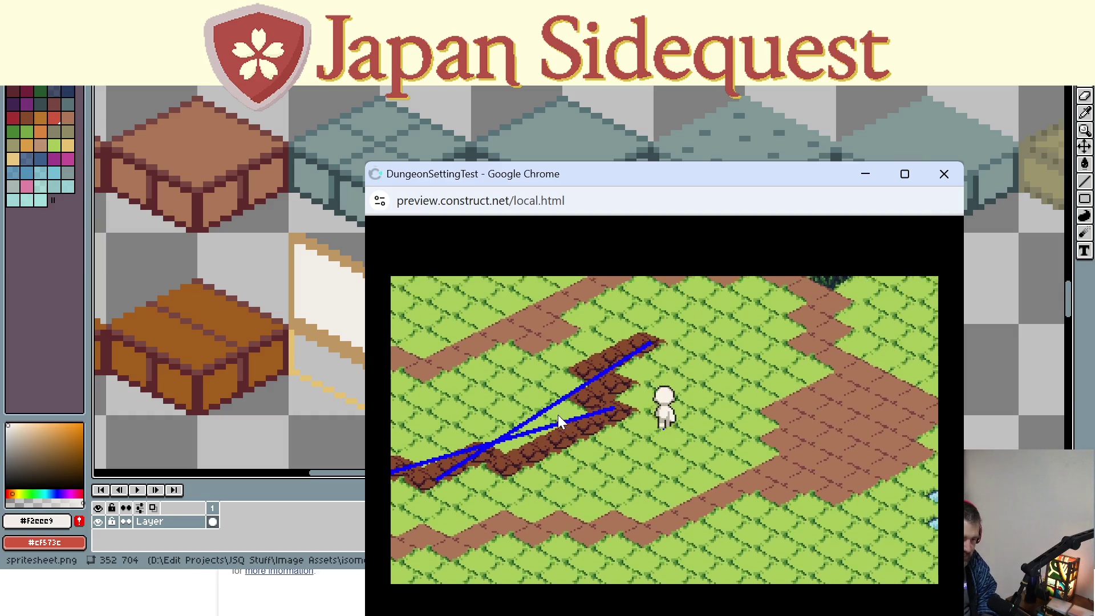
key("Up")
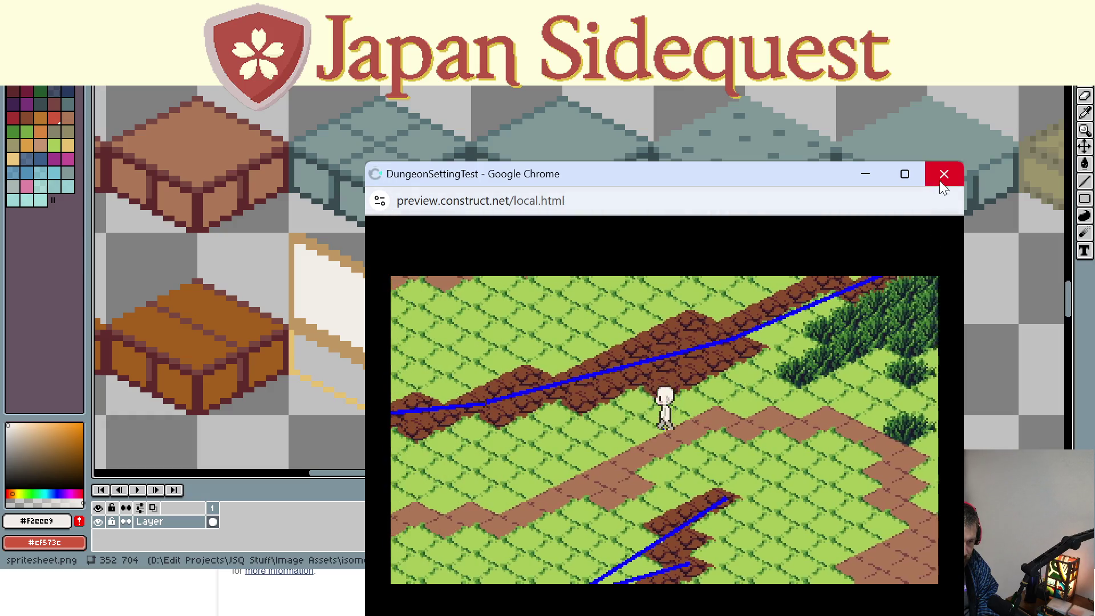
Walk across the grass to the map edges, switch map layout with R, then close the preview
key("Left")
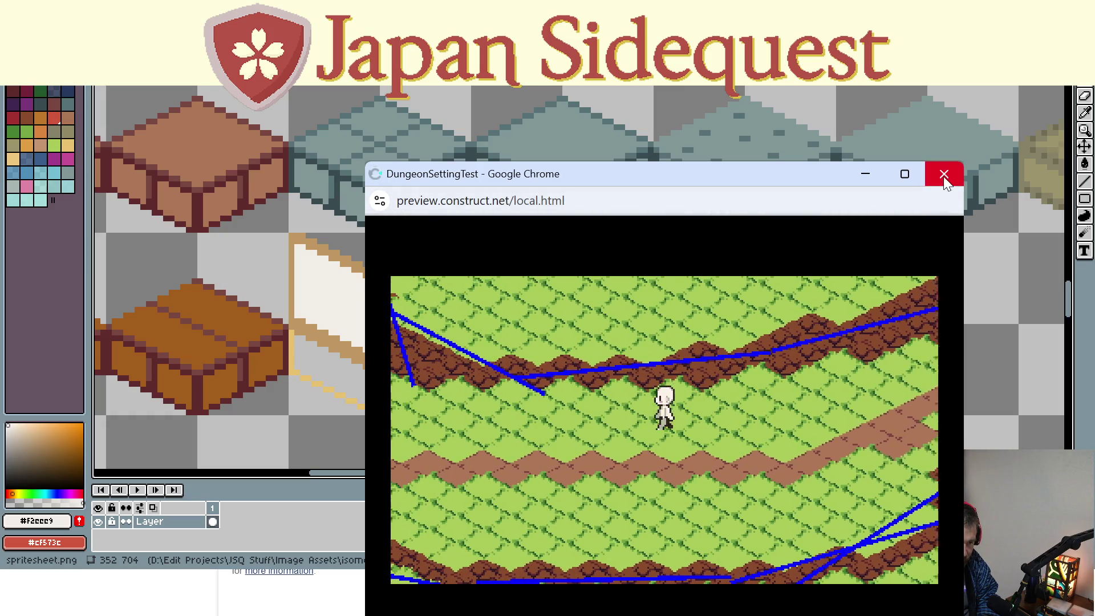
key("Up")
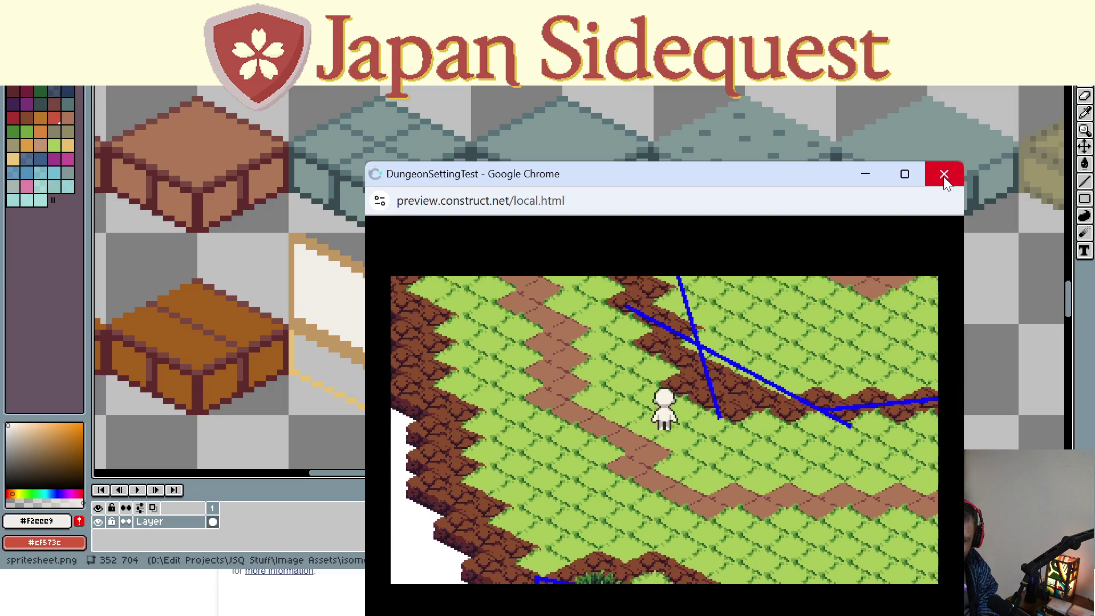
key("Up")
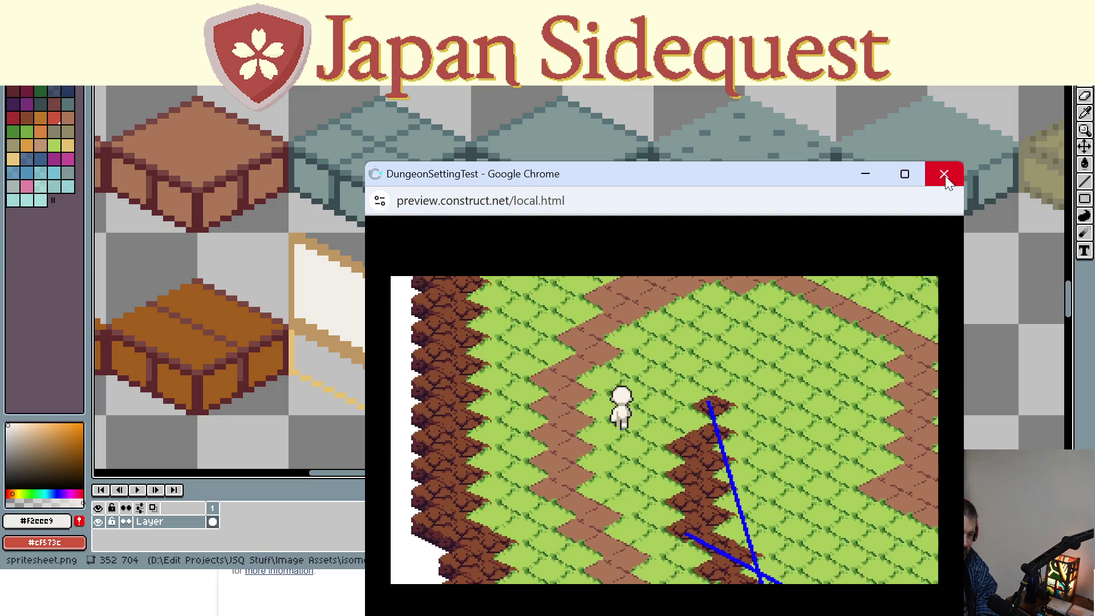
key("Right")
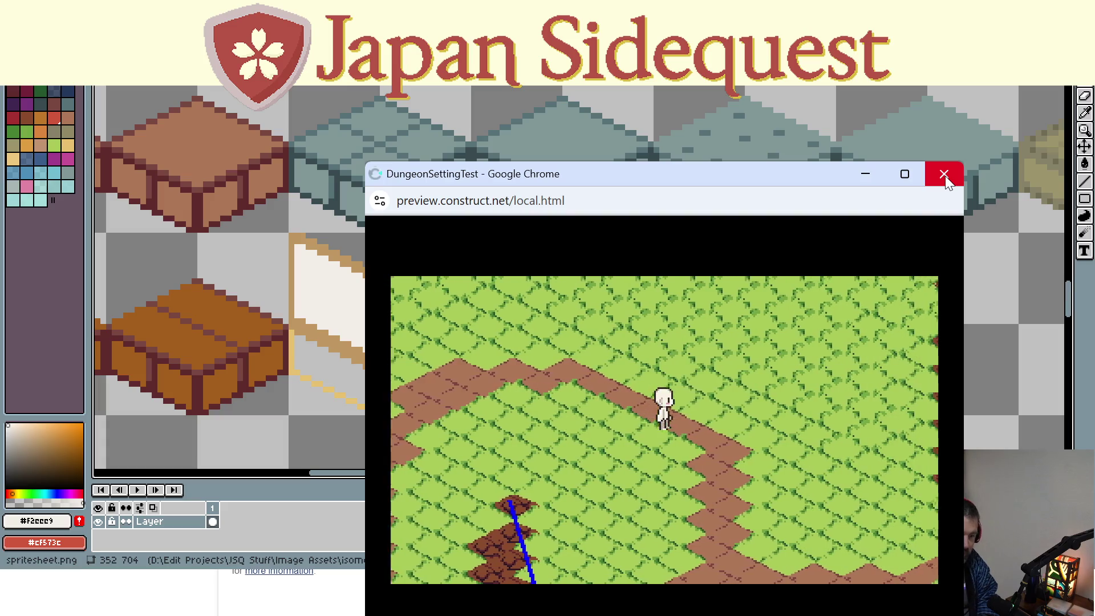
key("Down")
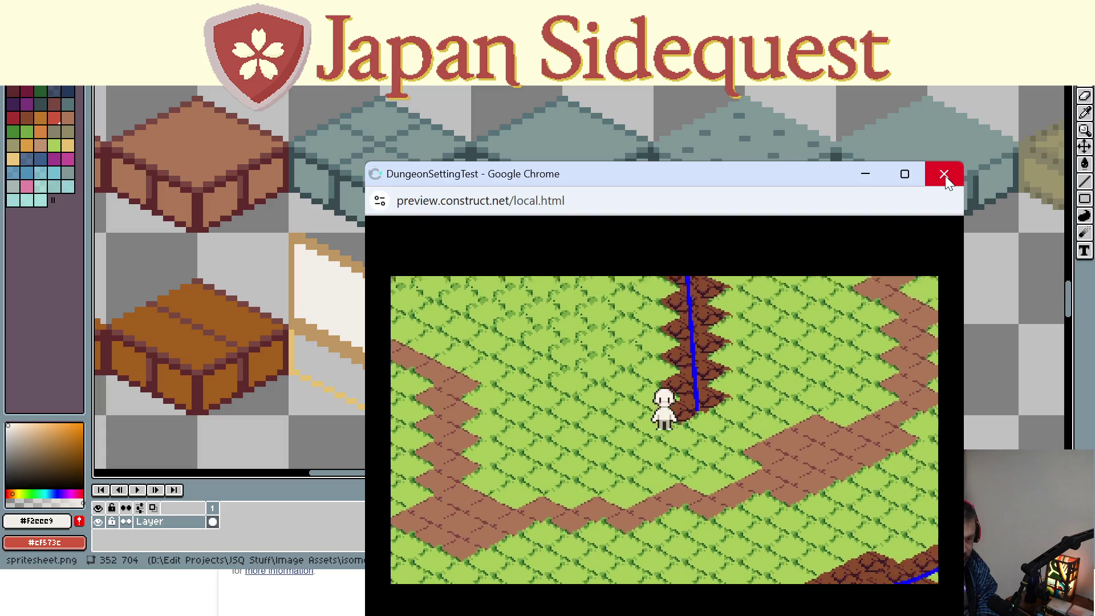
key("Up")
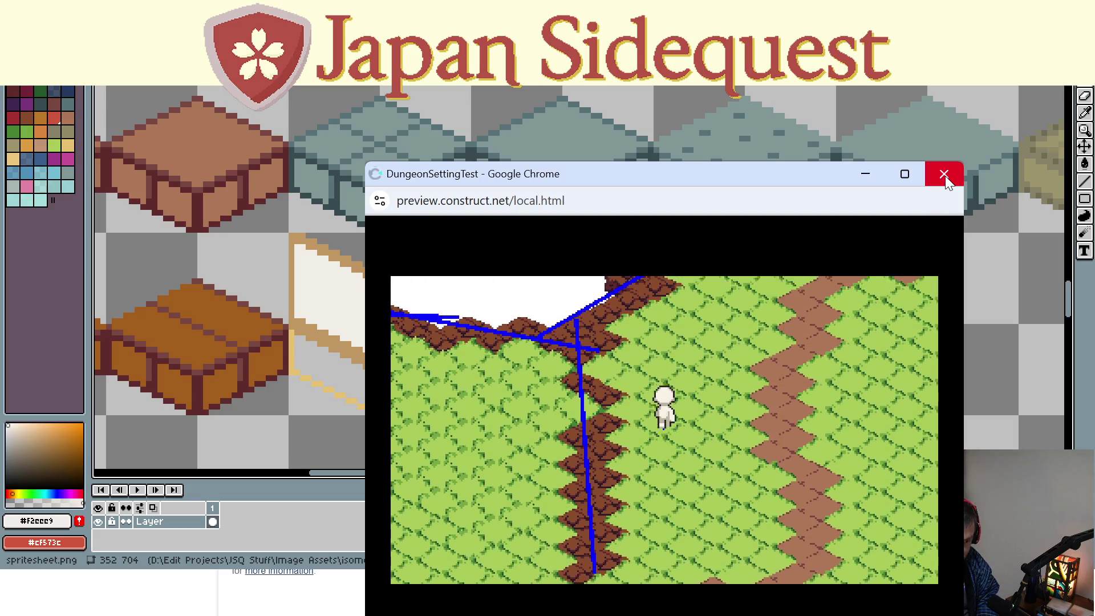
key("Down")
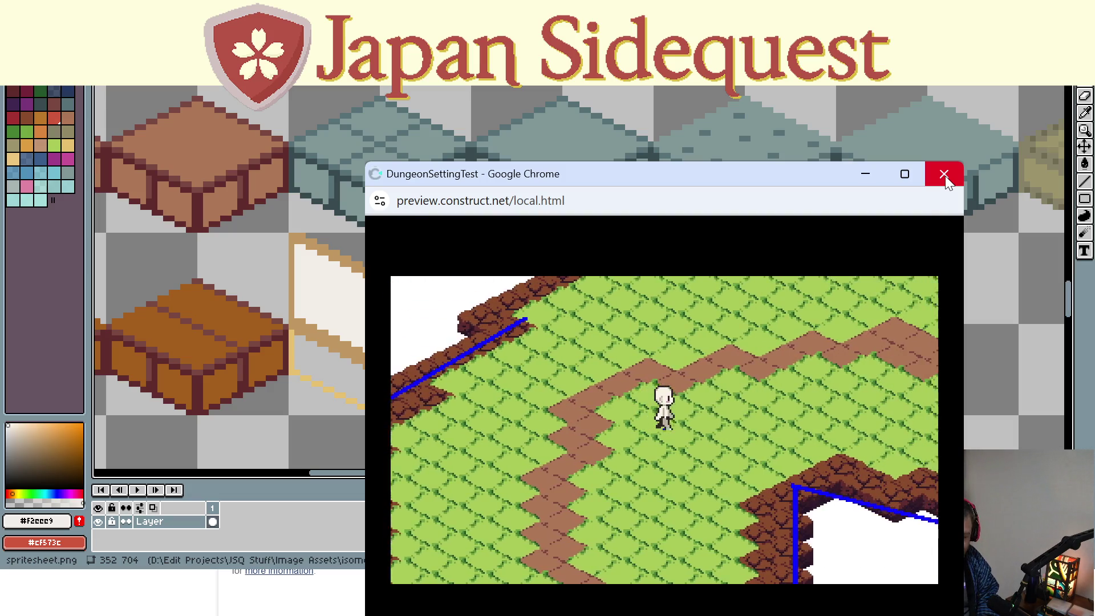
key("Down")
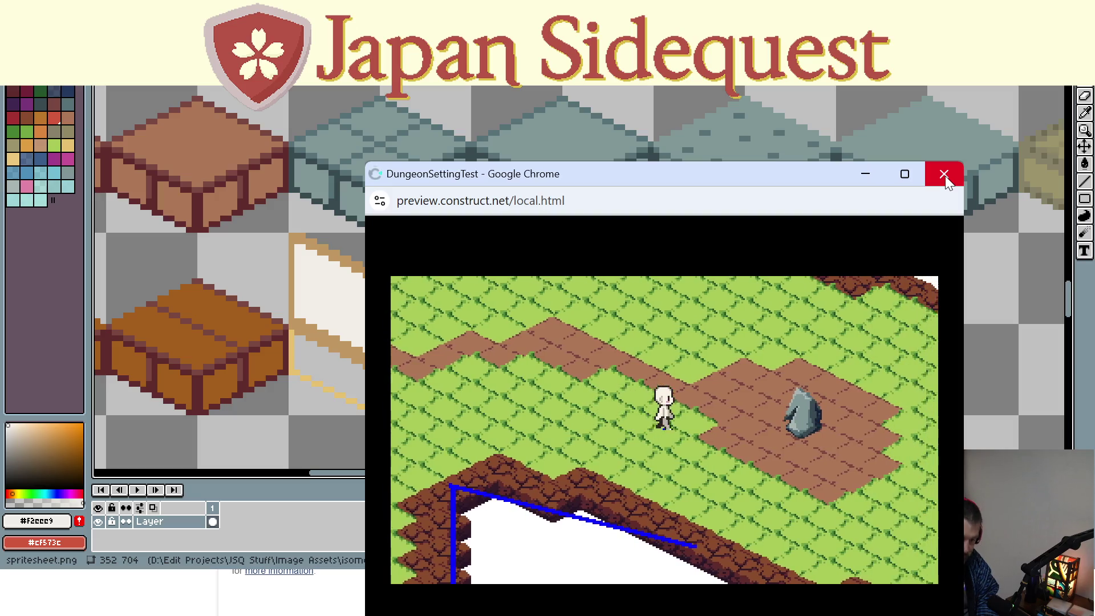
key("r")
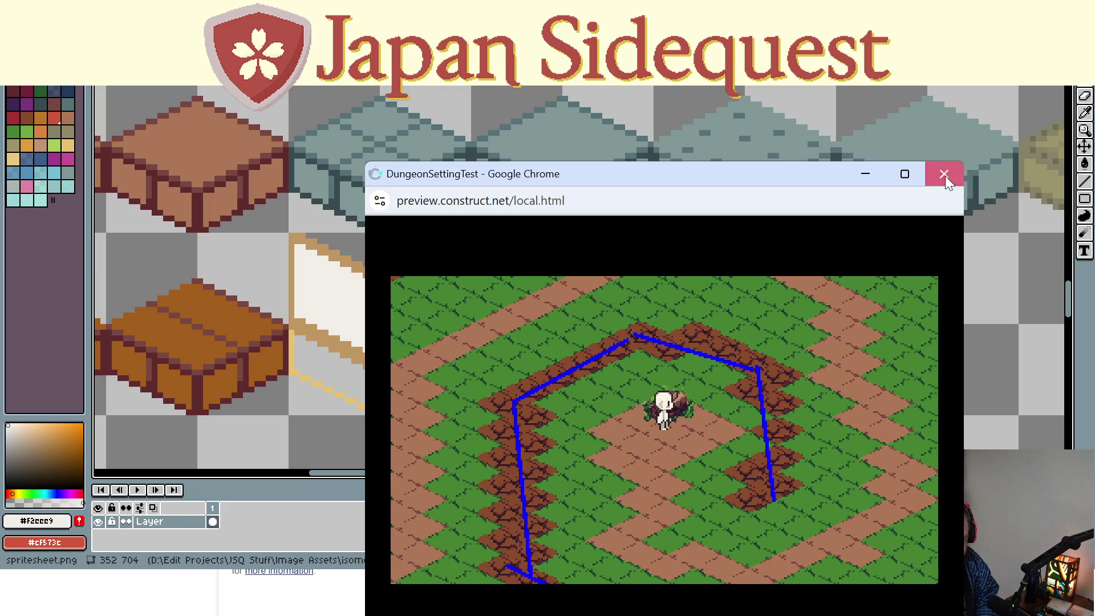
left_click(946, 175)
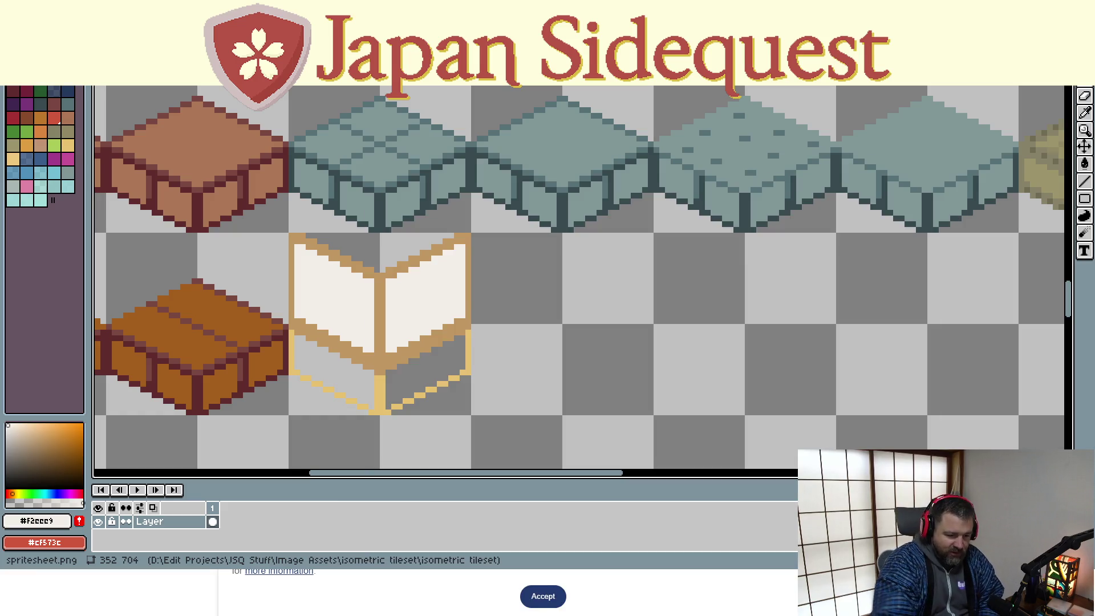
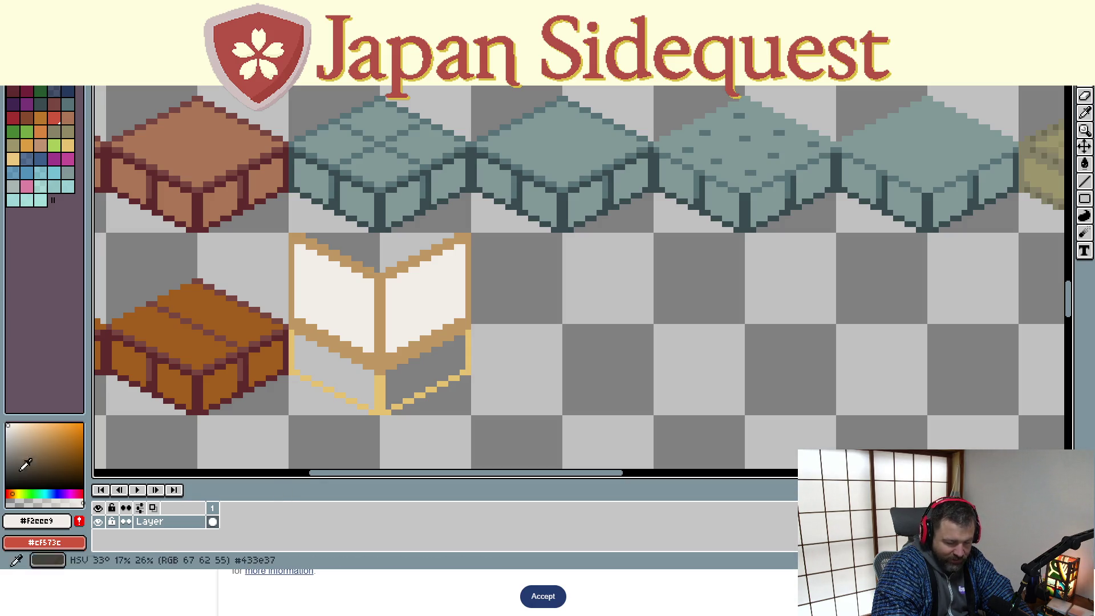
Sample the tan frame colour and draw a crossbar and a vertical bar across each white paper face
key("i")
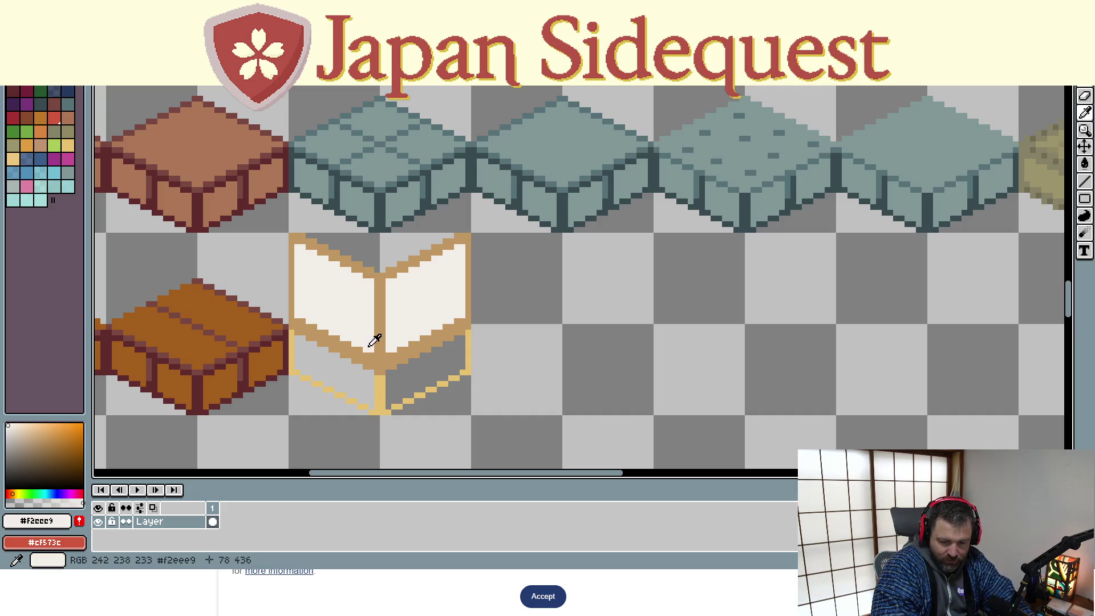
left_click(385, 355)
key("b")
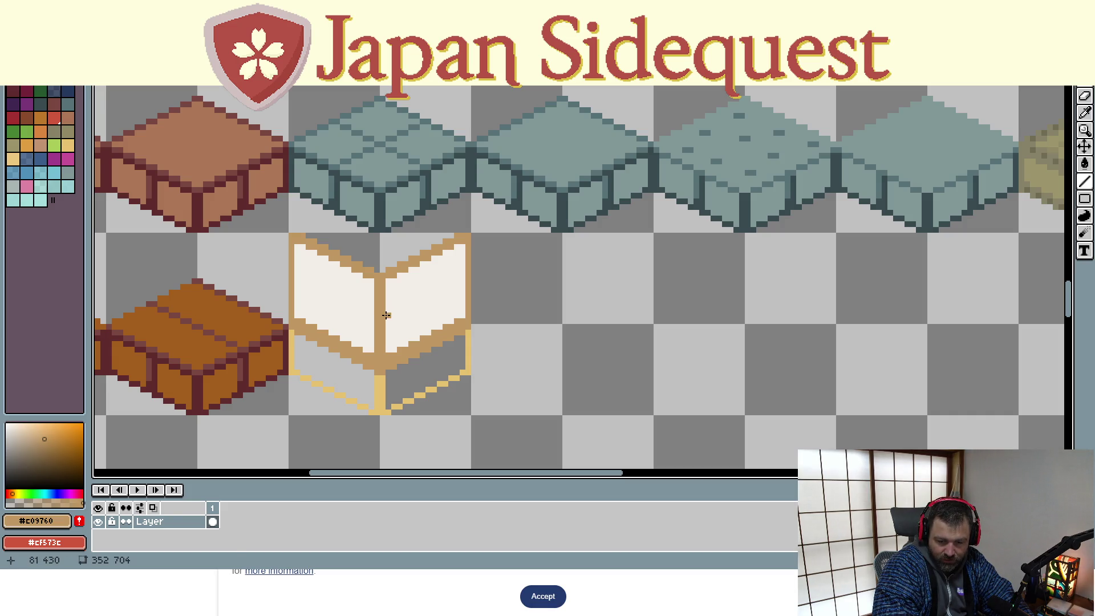
left_click_drag(386, 316, 465, 282)
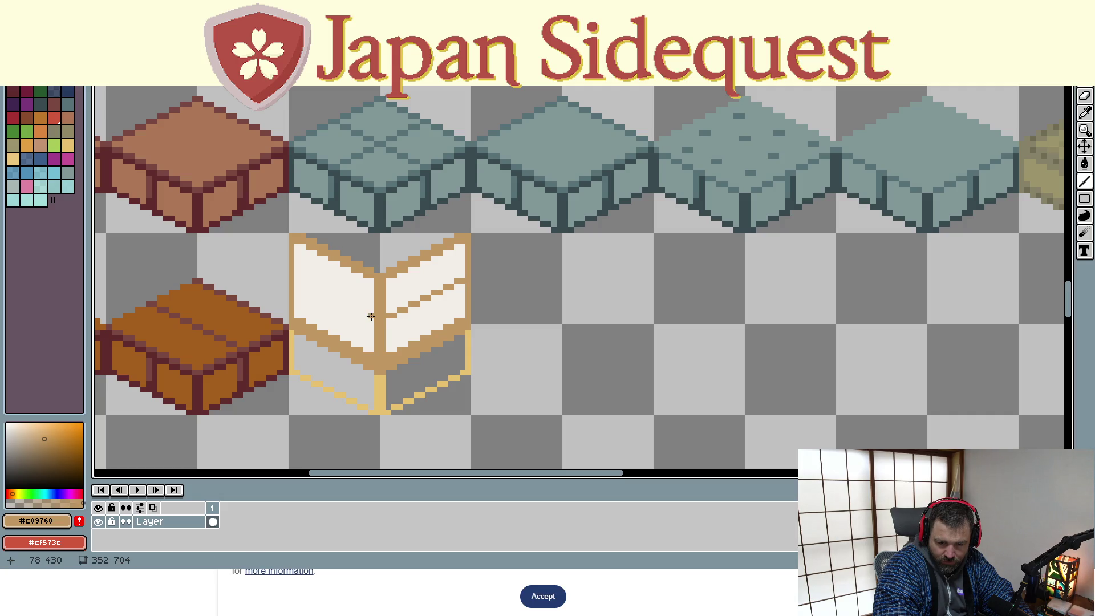
left_click_drag(370, 316, 298, 281)
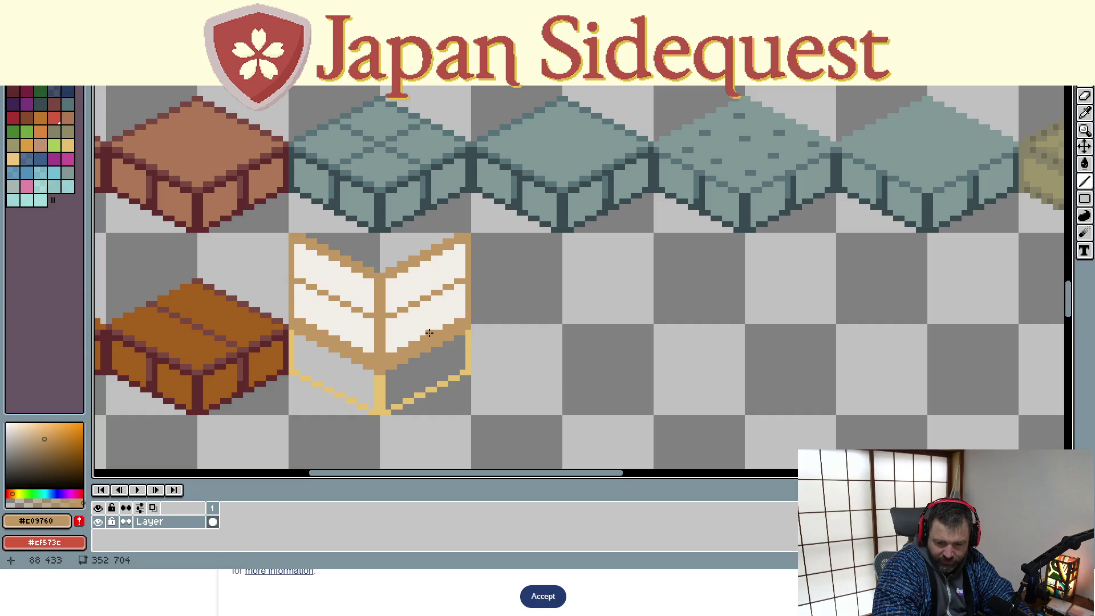
left_click_drag(424, 331, 426, 264)
left_click_drag(336, 260, 332, 329)
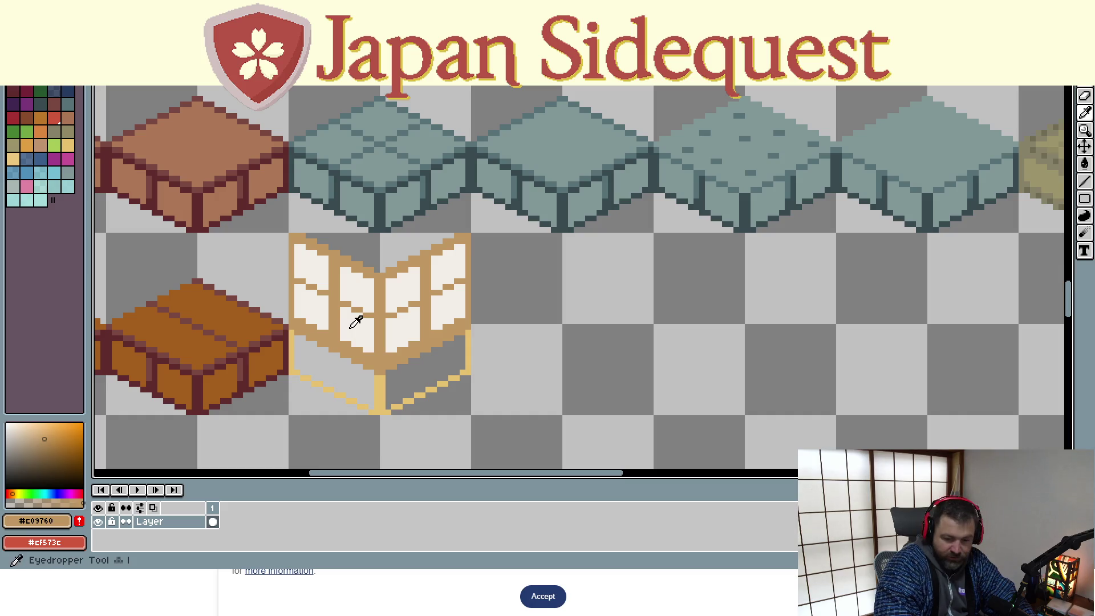
Derive a light grey from the paper white and dot it across the left and middle panes
left_click(360, 311, "alt")
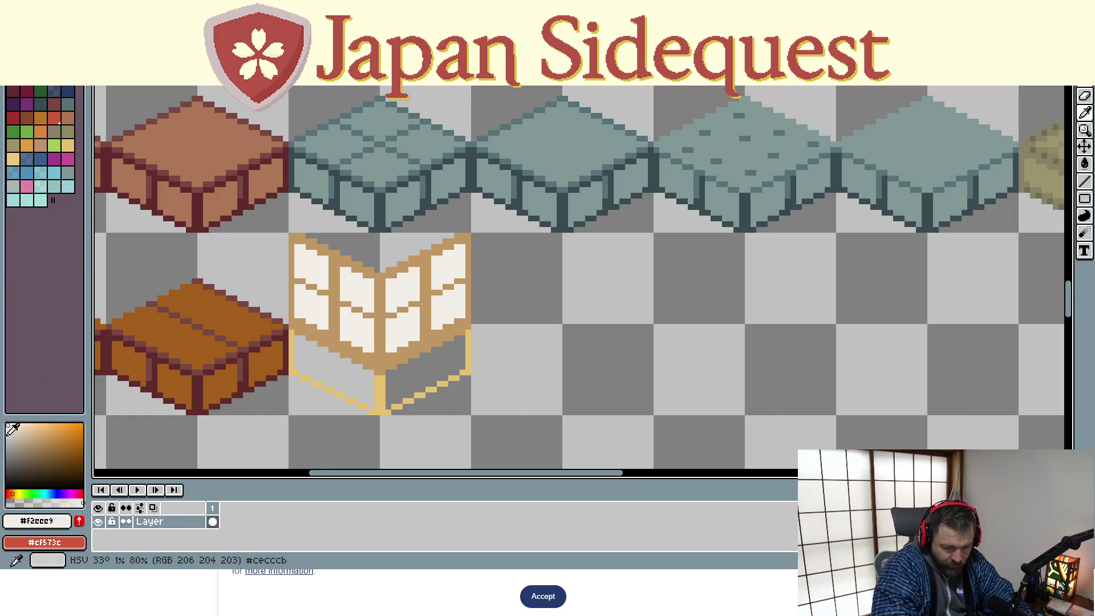
left_click(8, 432)
left_click(9, 434)
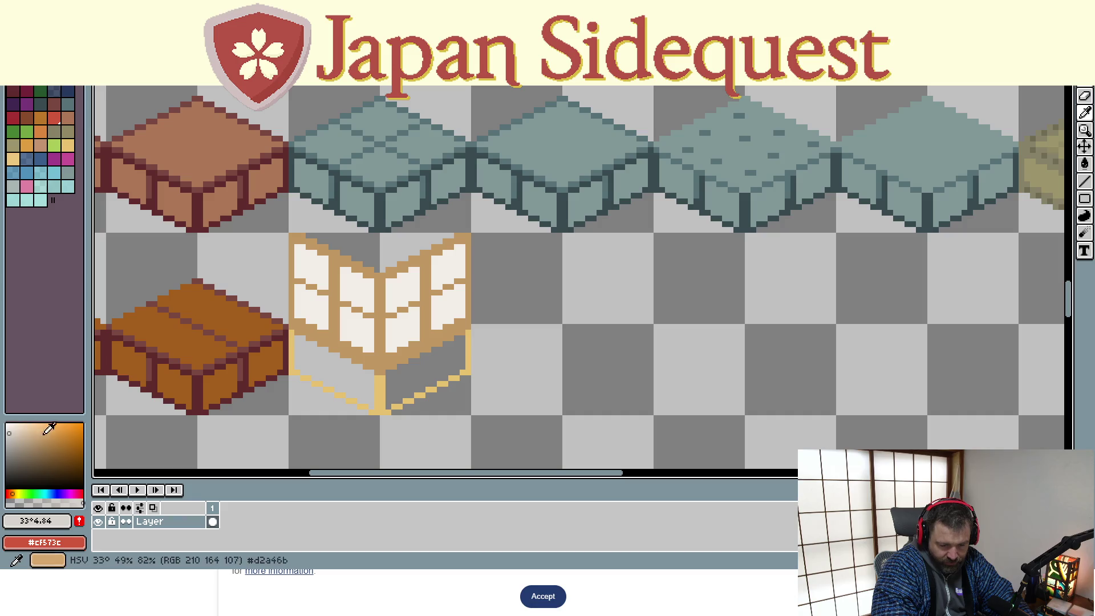
left_click(314, 309)
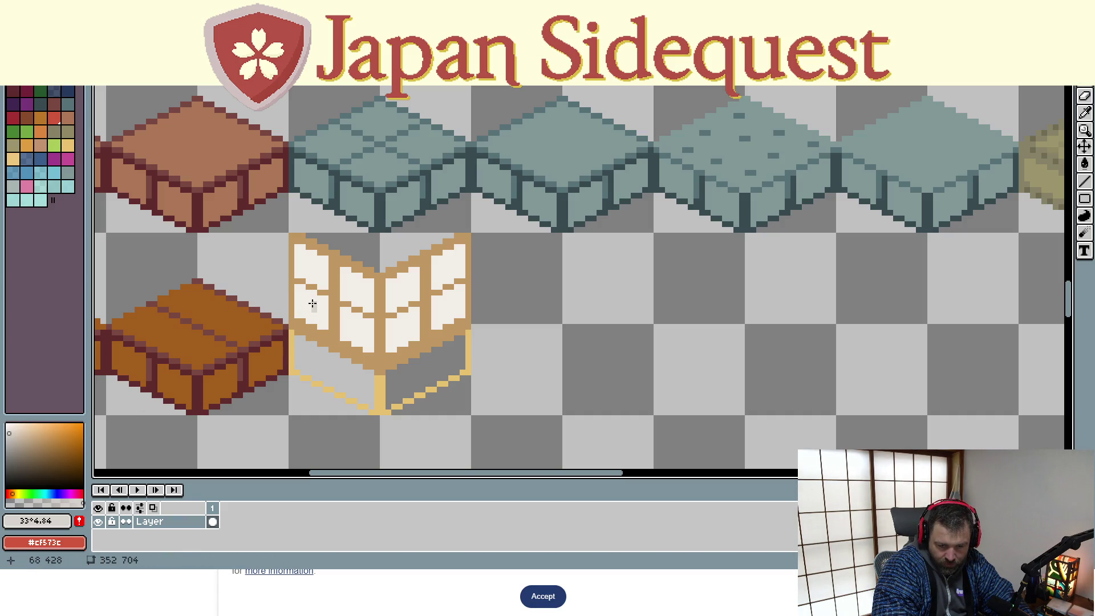
left_click(313, 303)
left_click(303, 294)
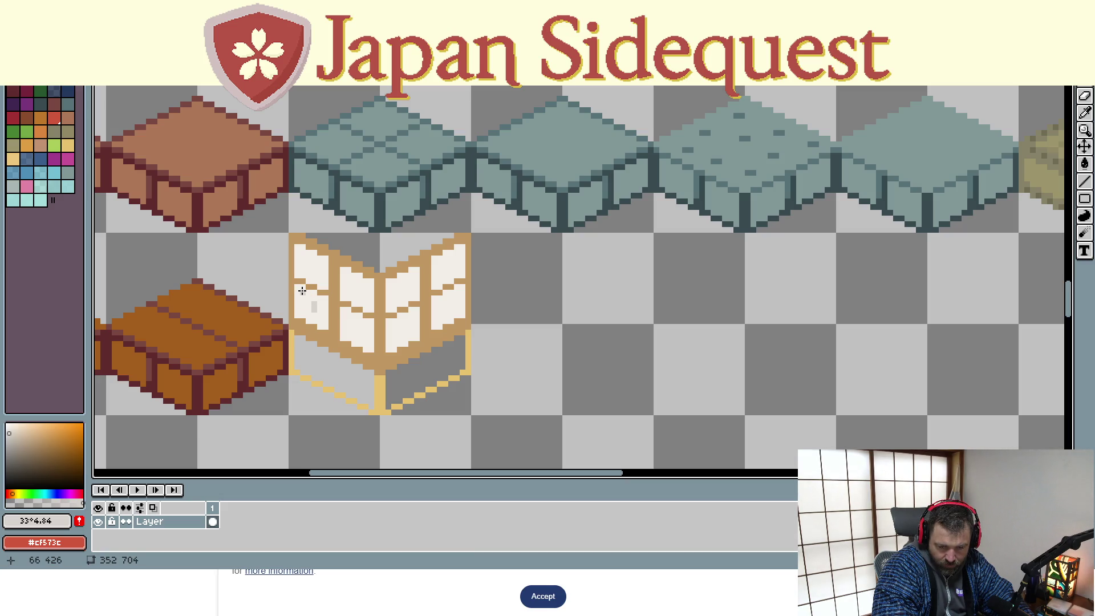
left_click(302, 266)
left_click(320, 265)
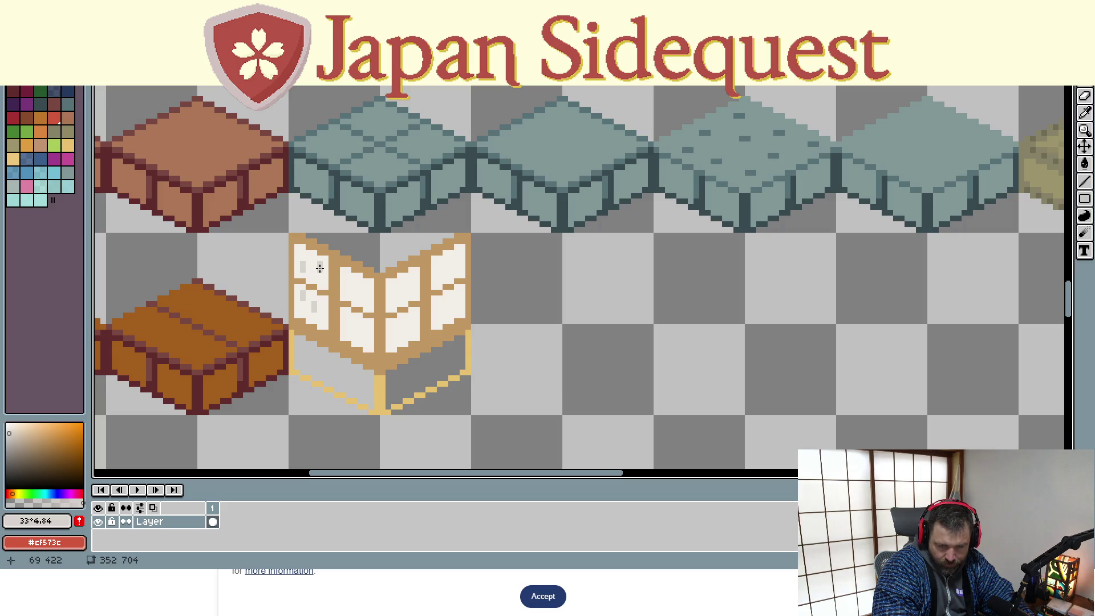
left_click(353, 291)
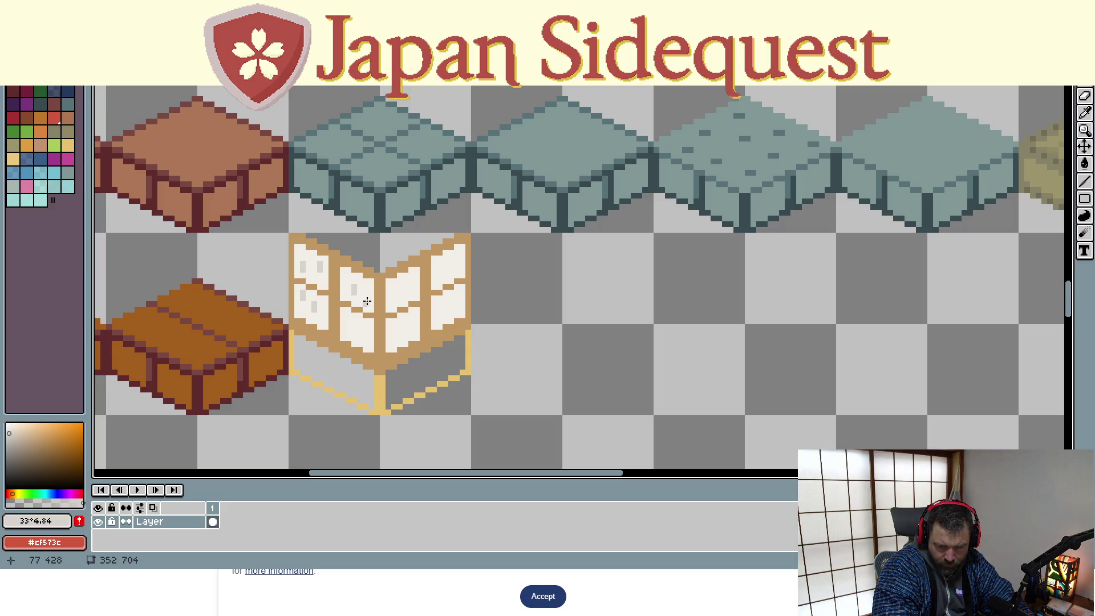
left_click(371, 300)
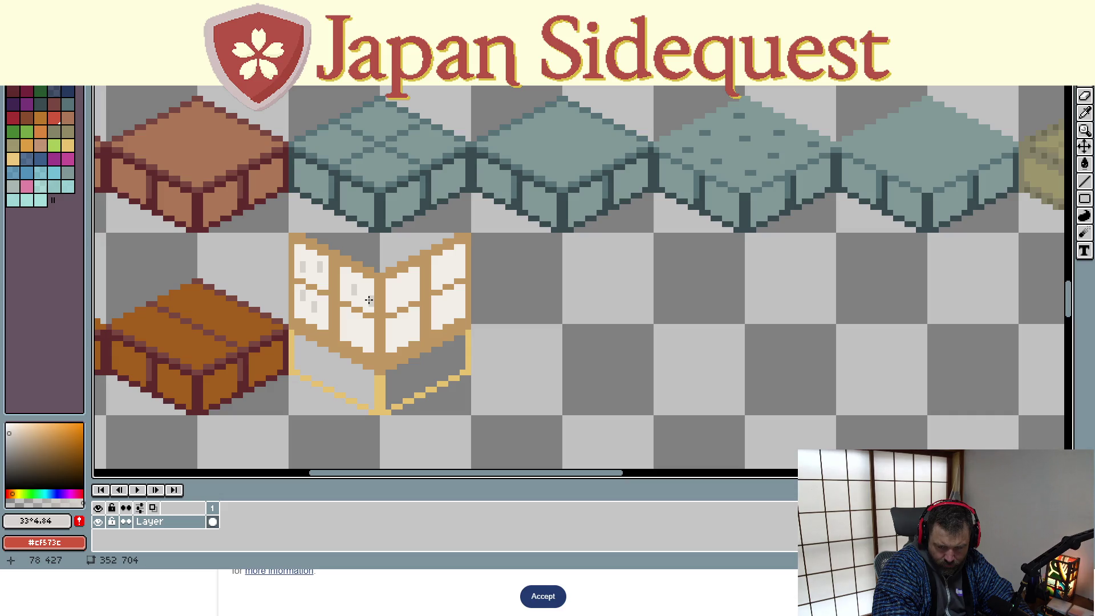
left_click(365, 328)
left_click(353, 330)
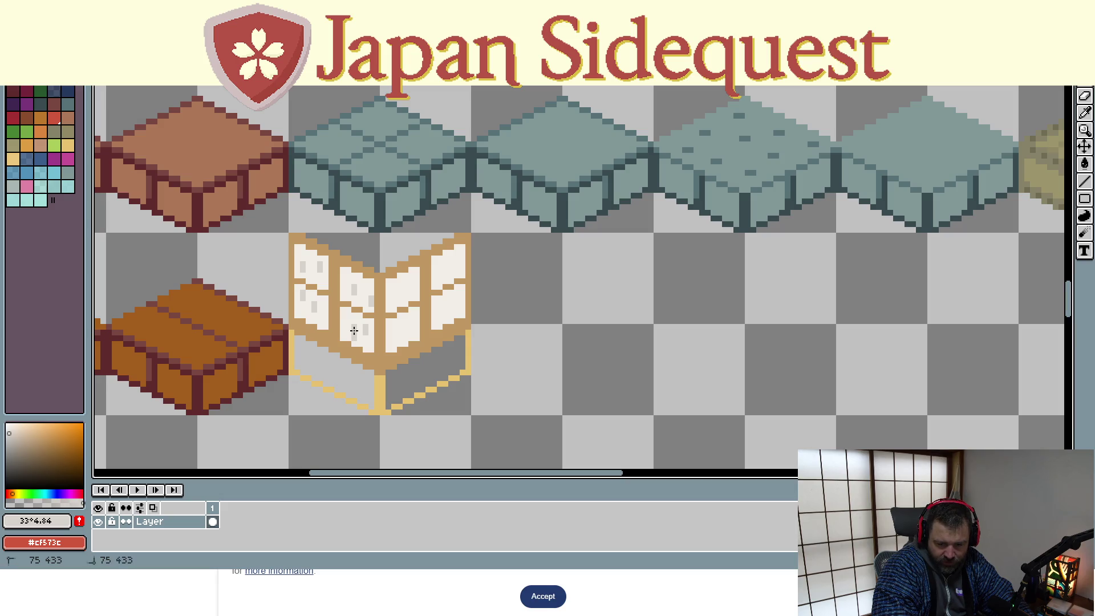
Re-sample the grey shade and add grey texture pixels to the right face's panes
key("i")
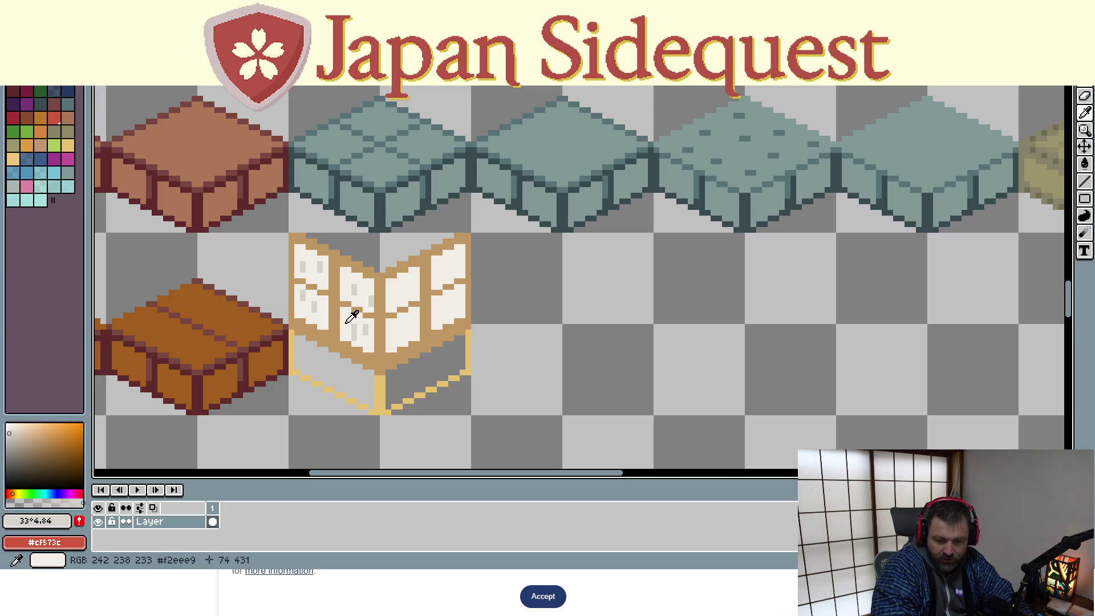
left_click(354, 314)
key("b")
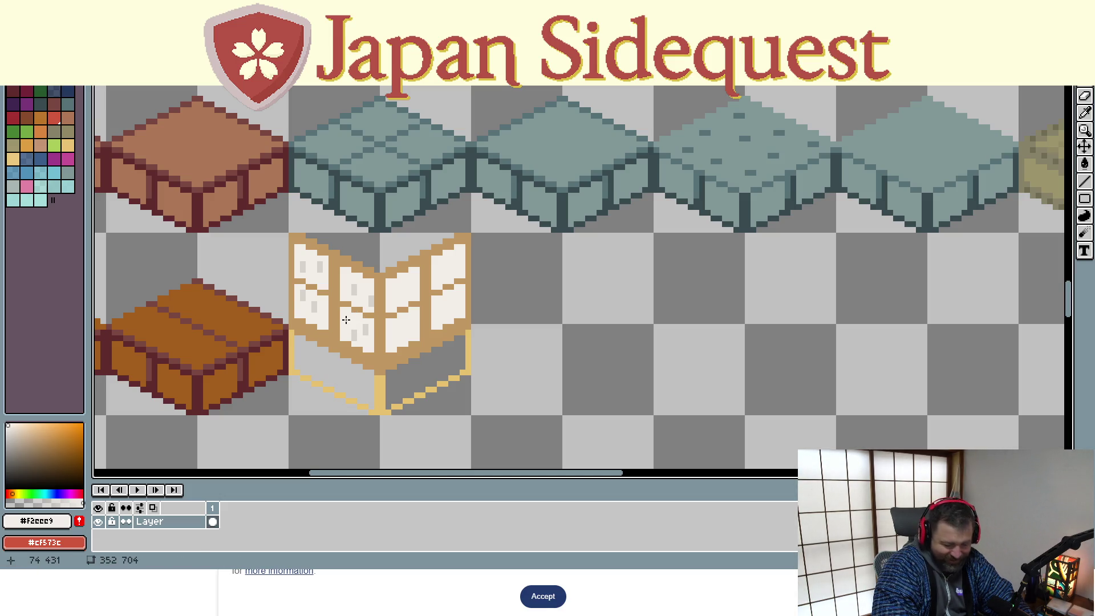
key("i")
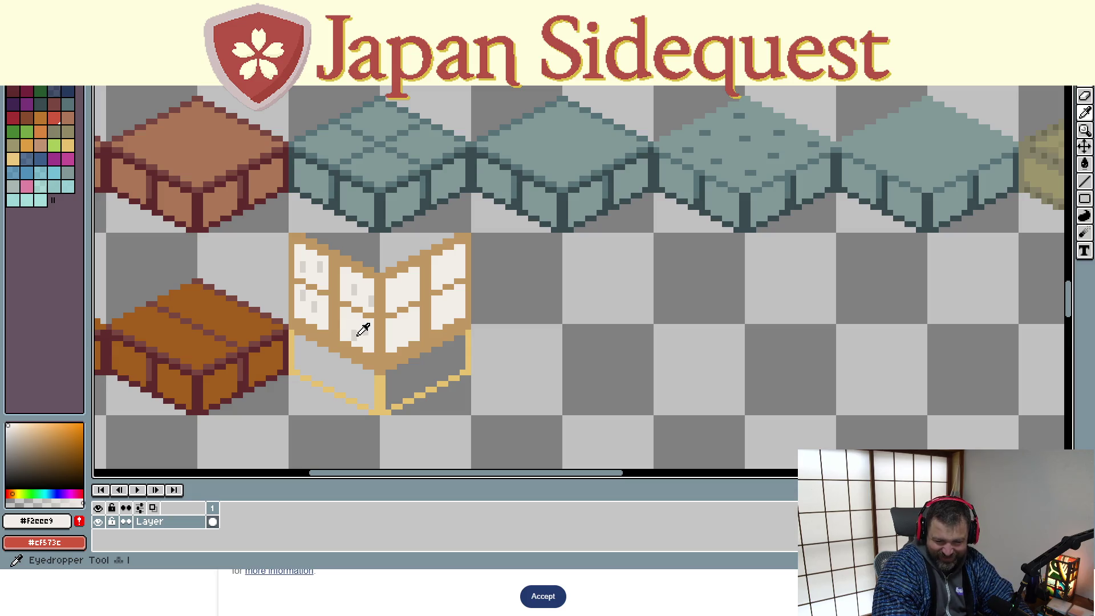
left_click(359, 335)
key("b")
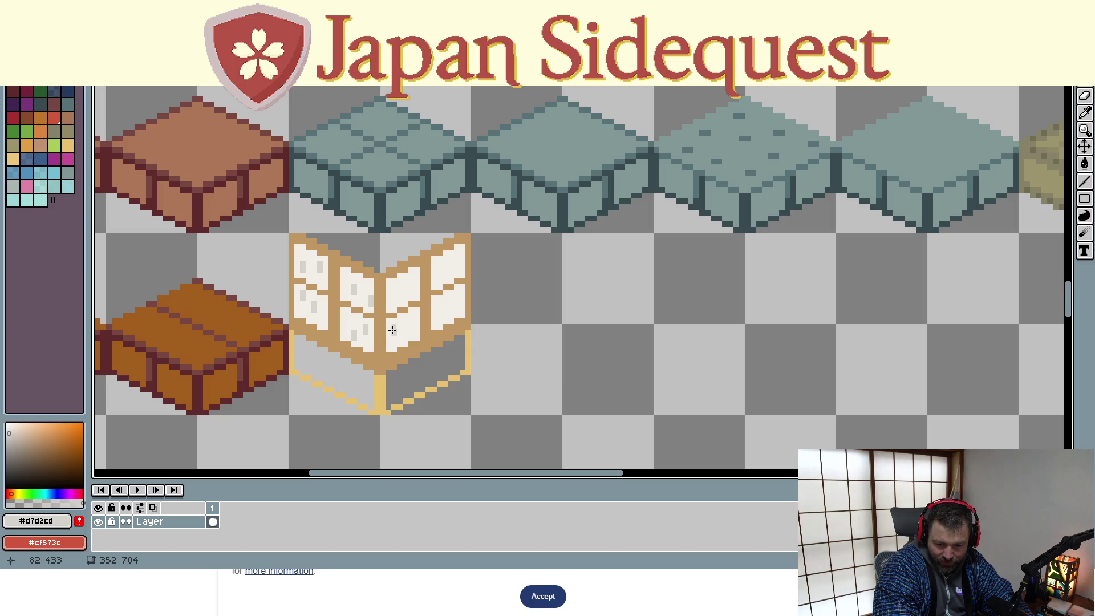
left_click(394, 330)
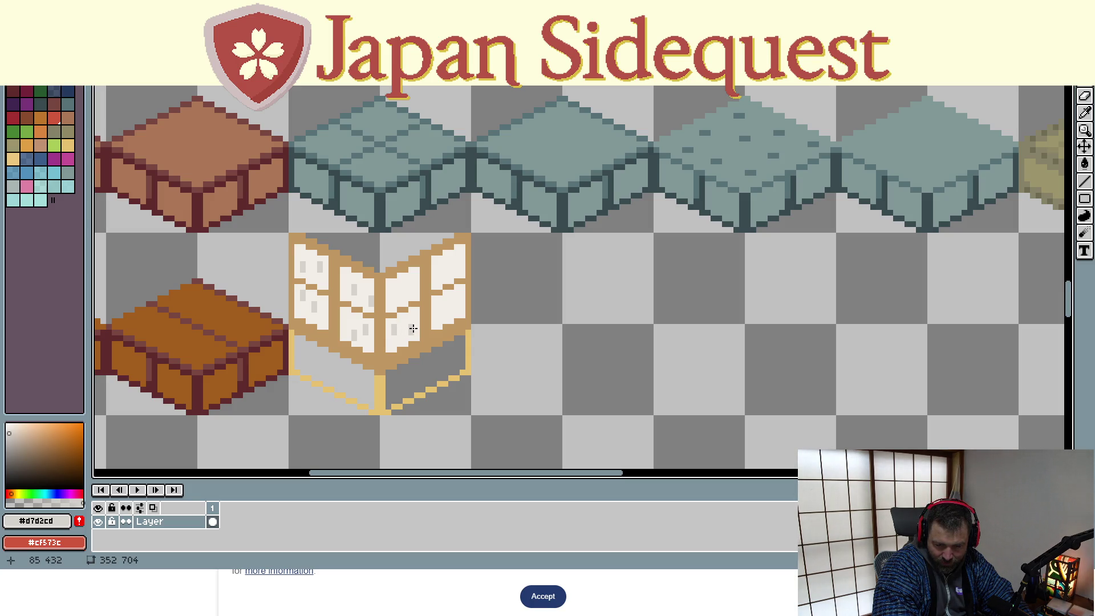
left_click(411, 329)
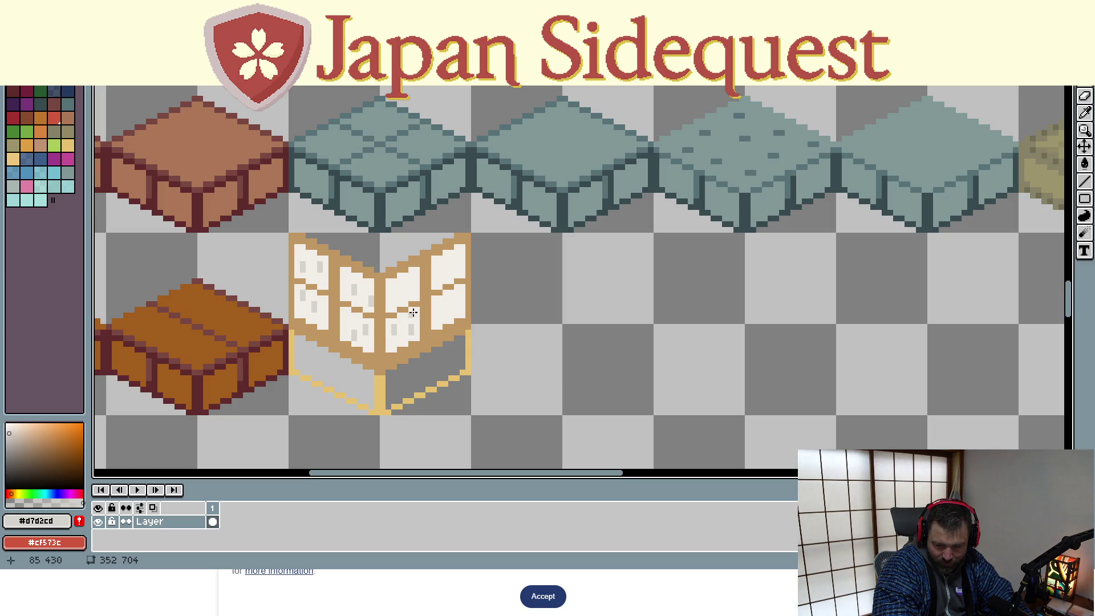
left_click(411, 277)
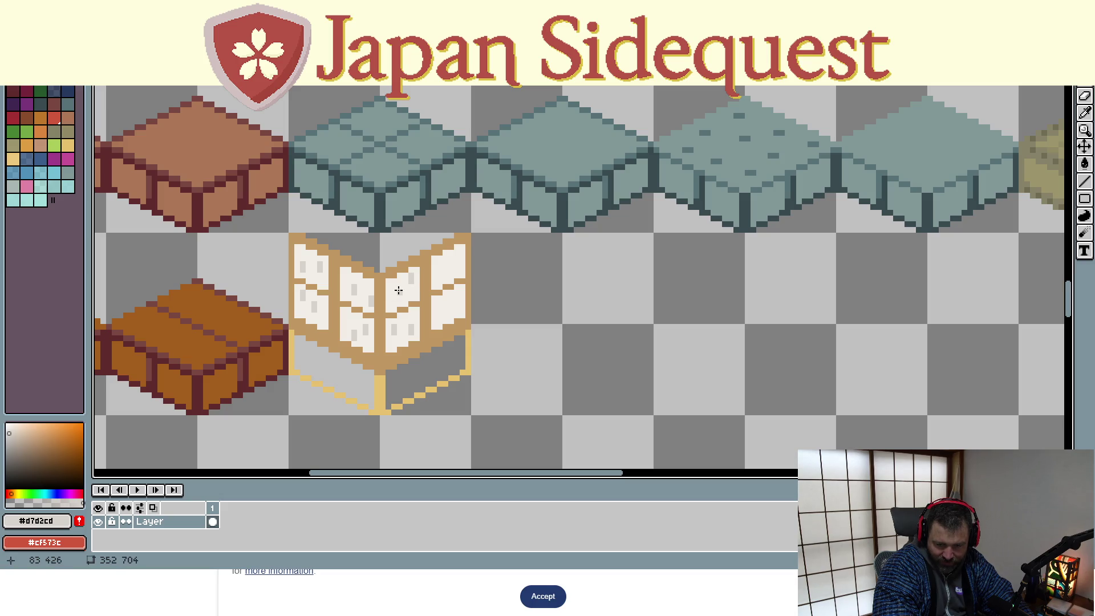
left_click(399, 294)
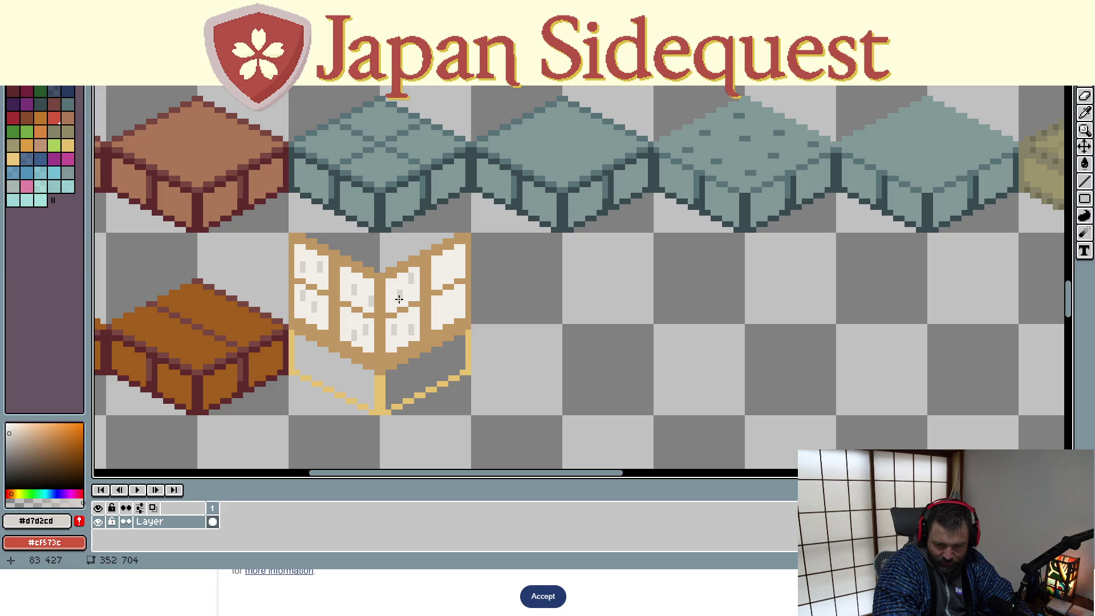
left_click(442, 265)
left_click(458, 267)
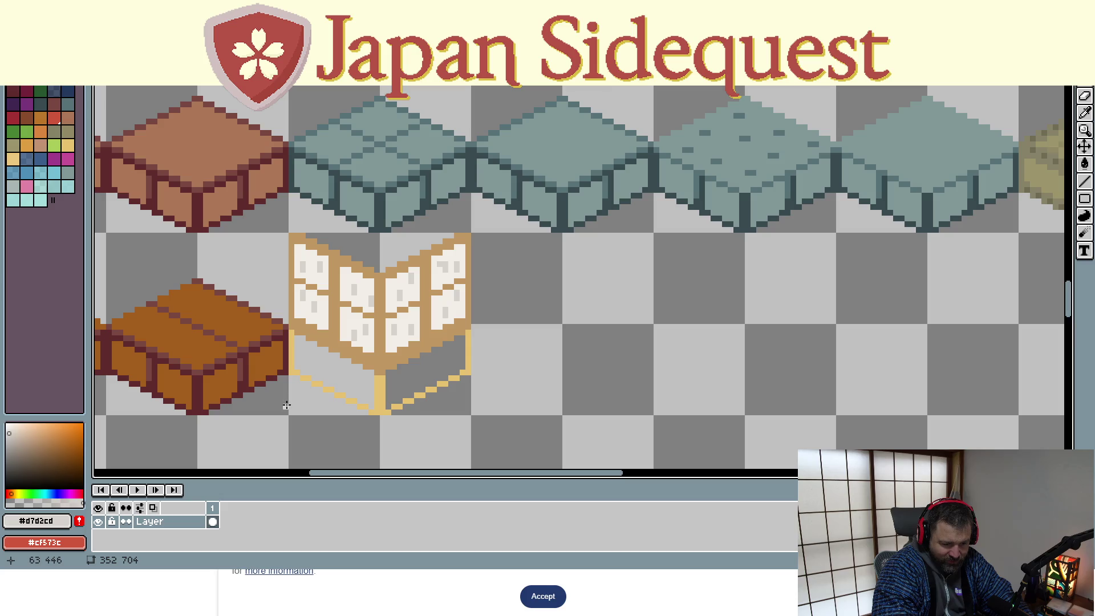
Touch up the upper-right pane, swapping between paper white and grey pixels
key("i")
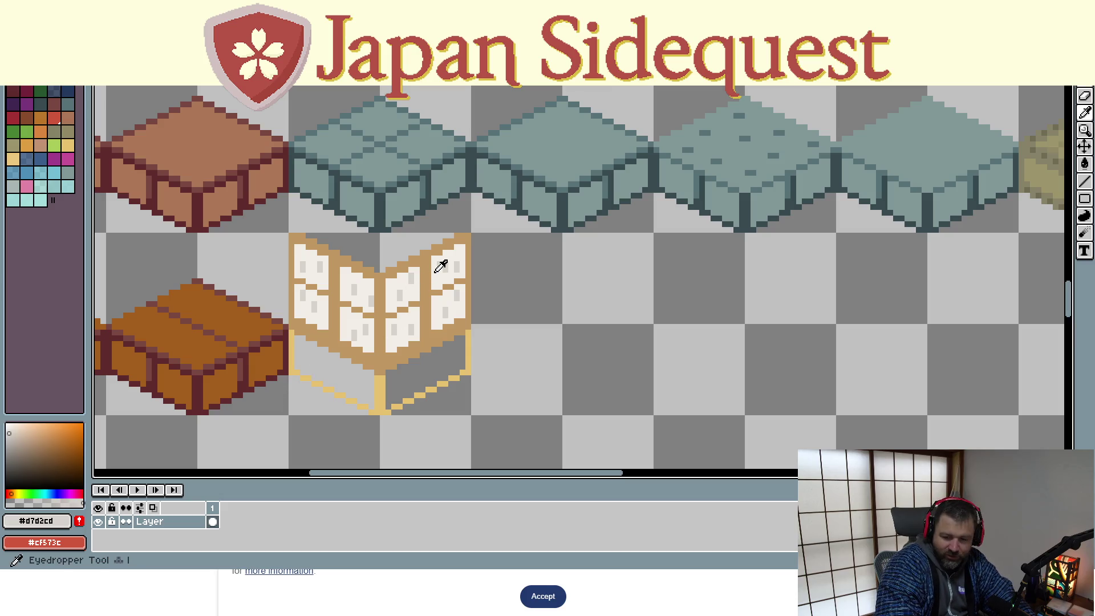
left_click(440, 260)
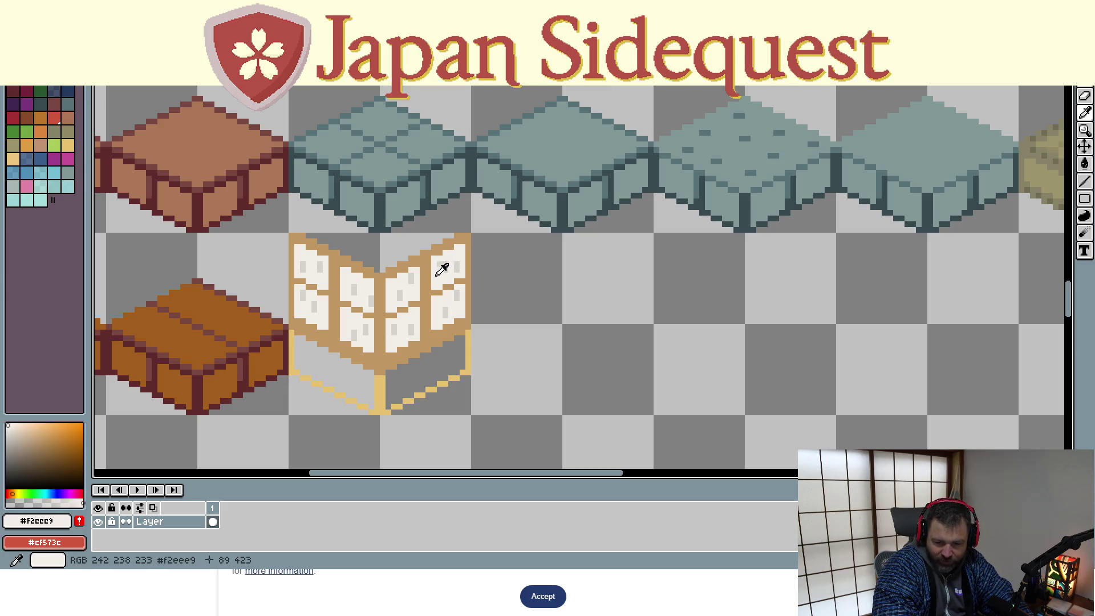
key("b")
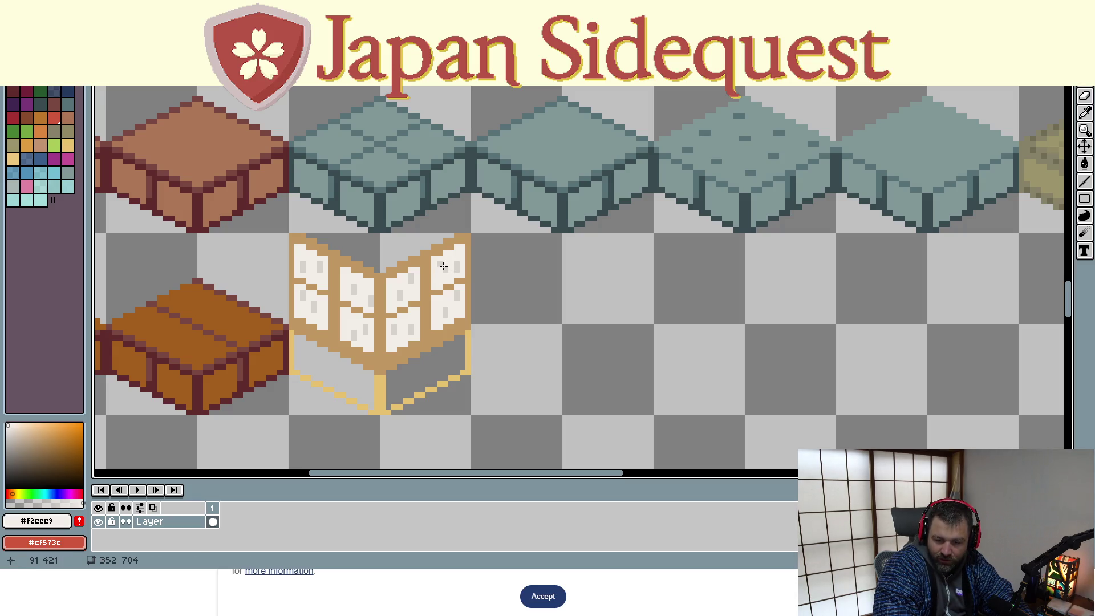
left_click(444, 266)
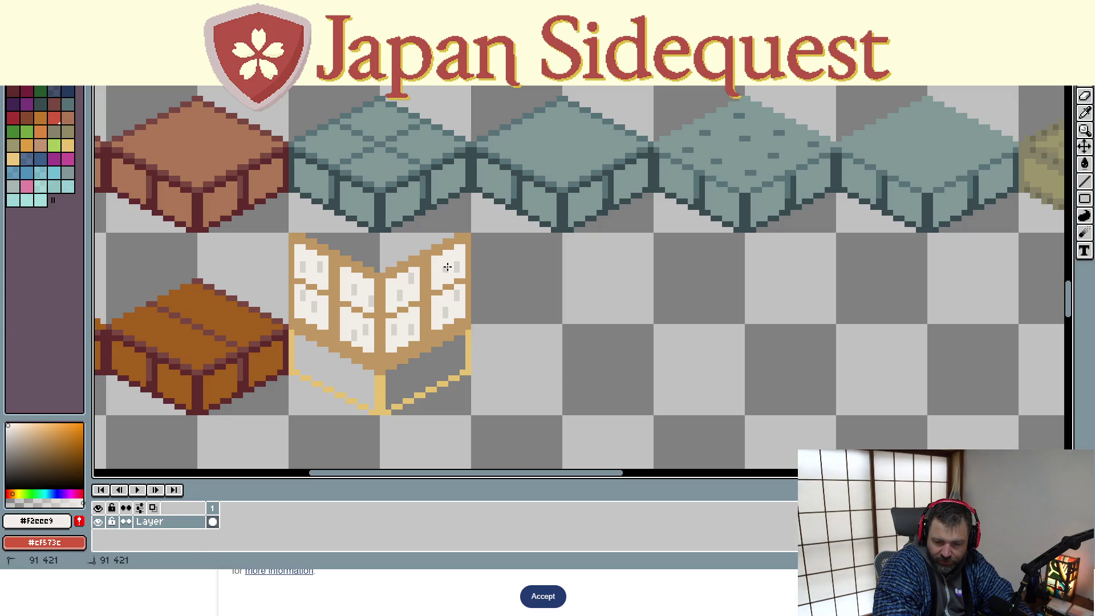
key("i")
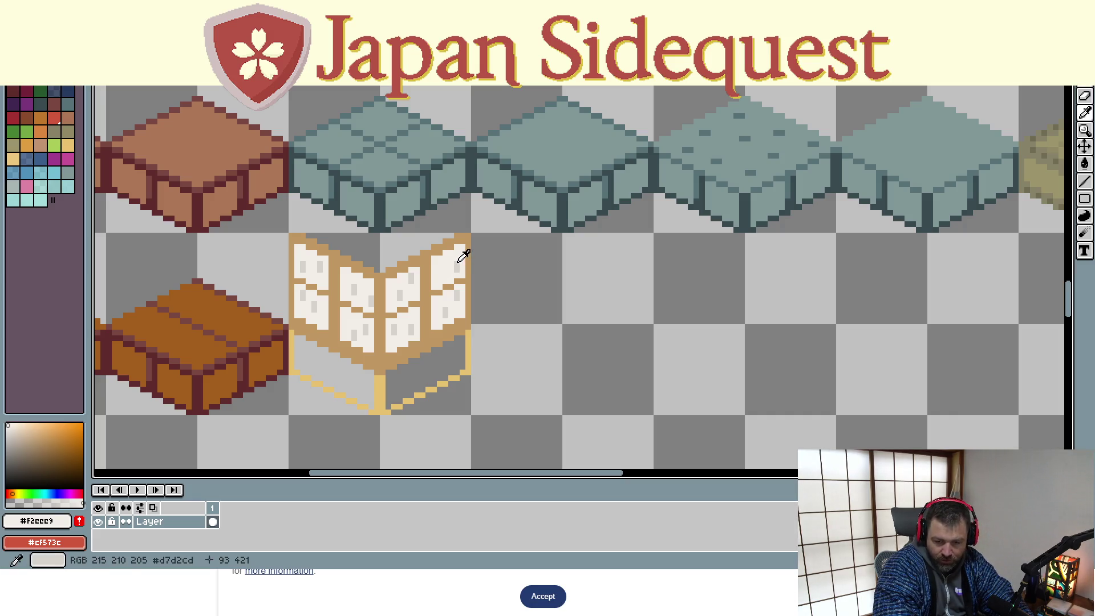
left_click(462, 259)
key("b")
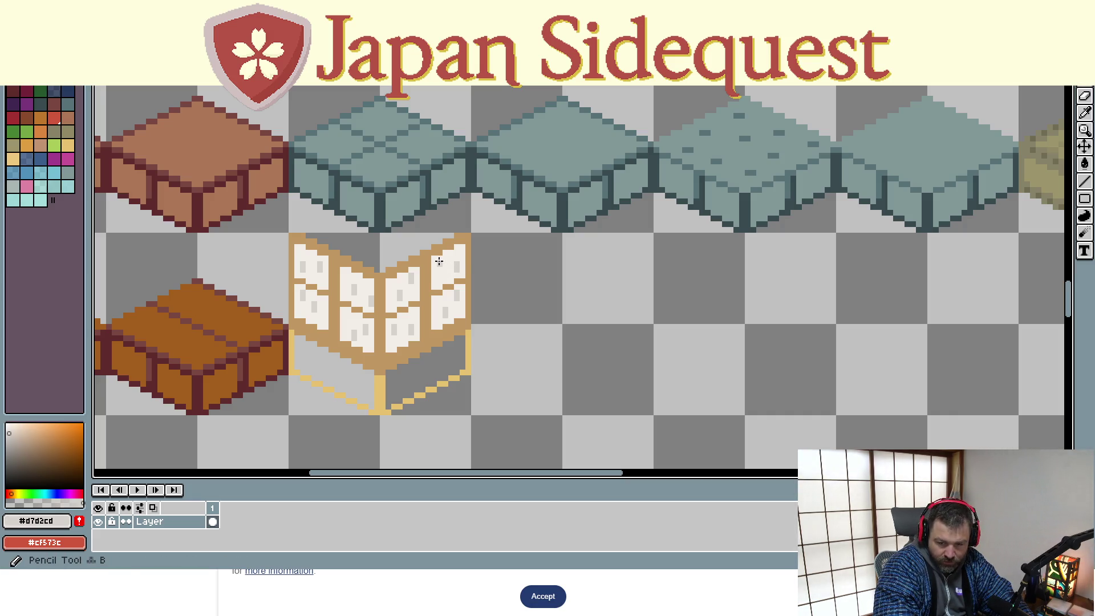
left_click(440, 261)
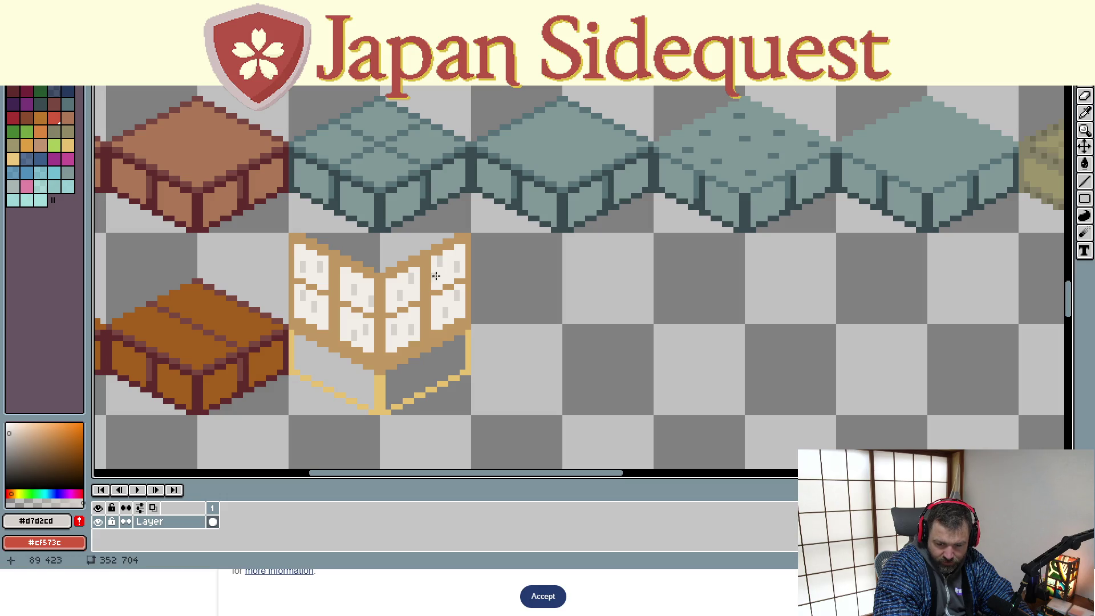
Erase the shoji's right edge guide, the post beneath it, and the tan line by the crate
left_click(448, 362, "alt")
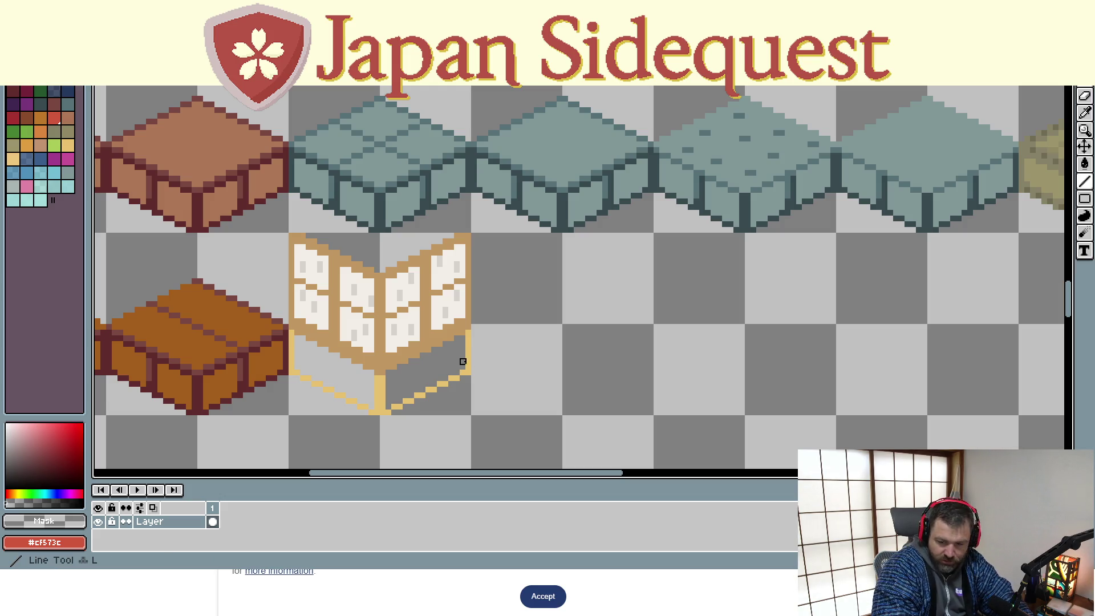
left_click_drag(469, 333, 464, 373)
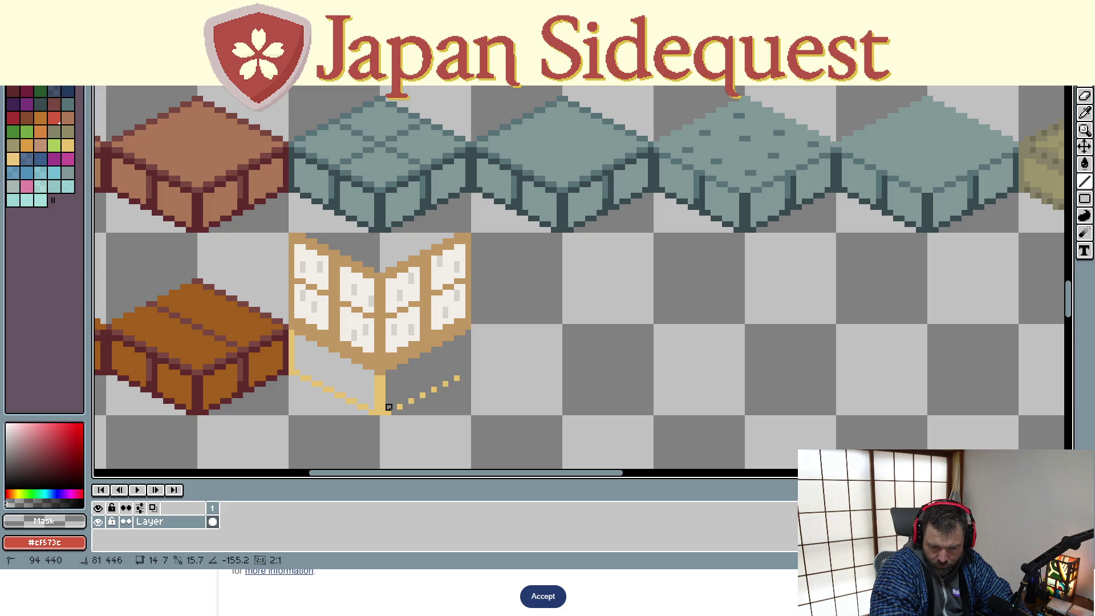
left_click_drag(383, 402, 381, 378)
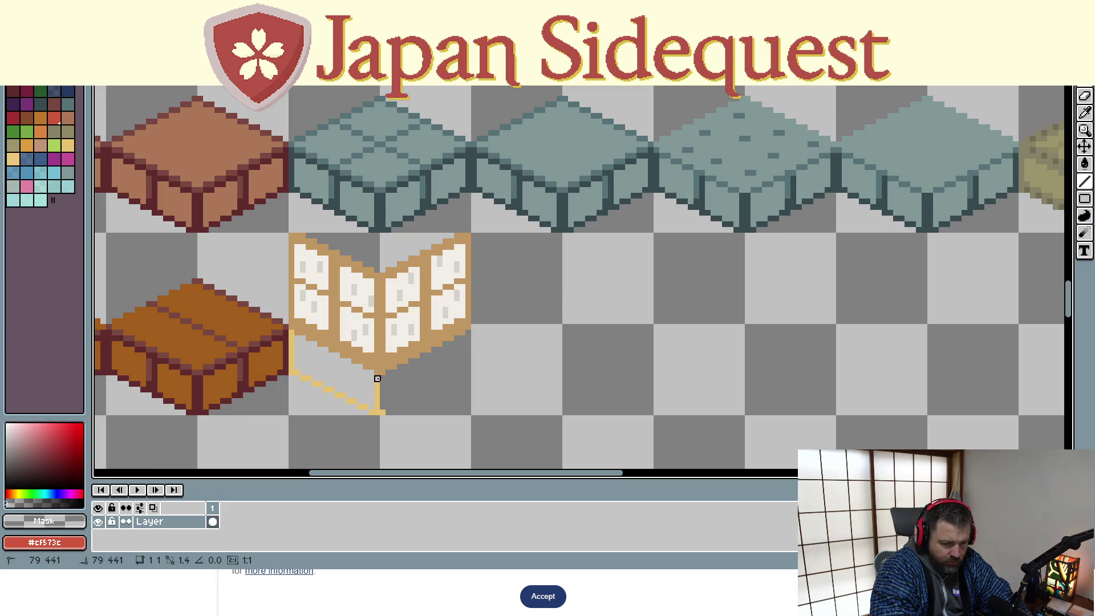
left_click_drag(377, 379, 377, 413)
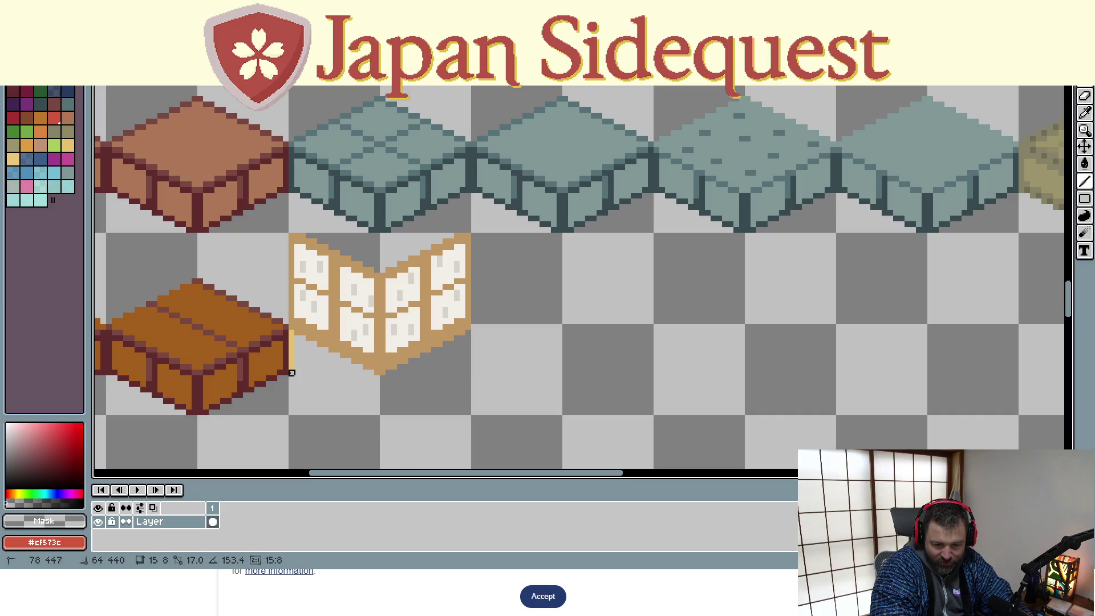
left_click_drag(287, 371, 292, 338)
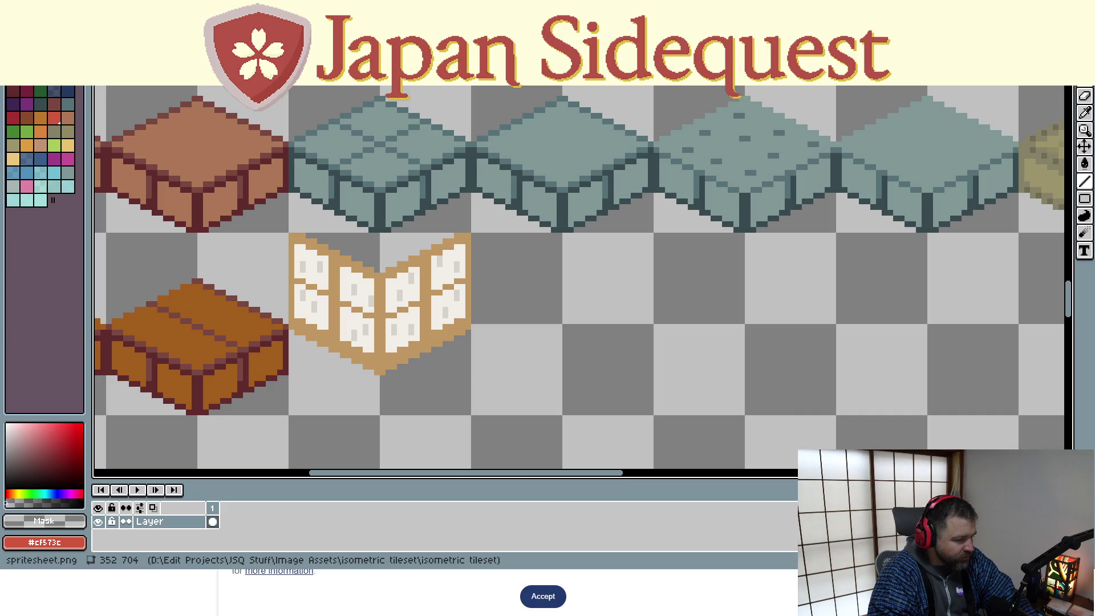
Bring the running AkiuYuriageDaytour game preview window to the front
key("alt+Tab")
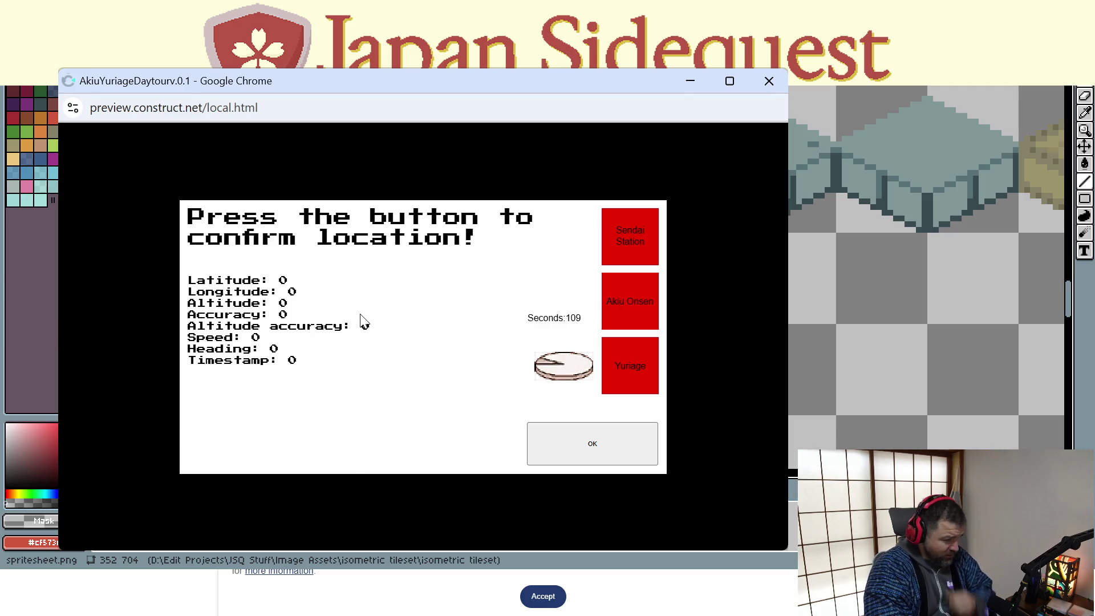
Confirm location to show latitude 38.29 and longitude 140.8525, then close the preview window
left_click(547, 447)
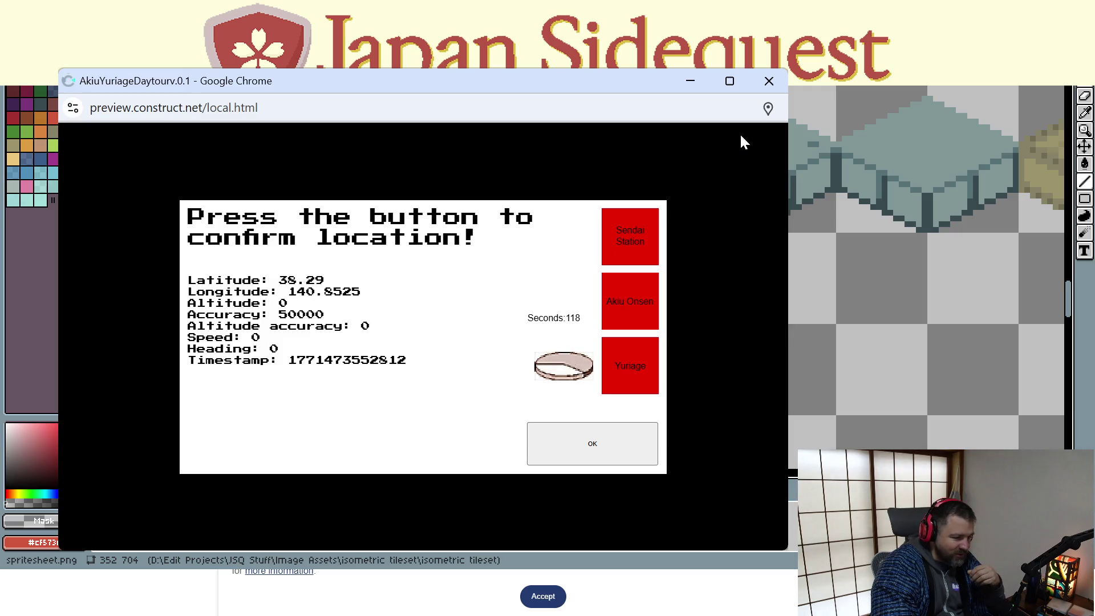
left_click(766, 91)
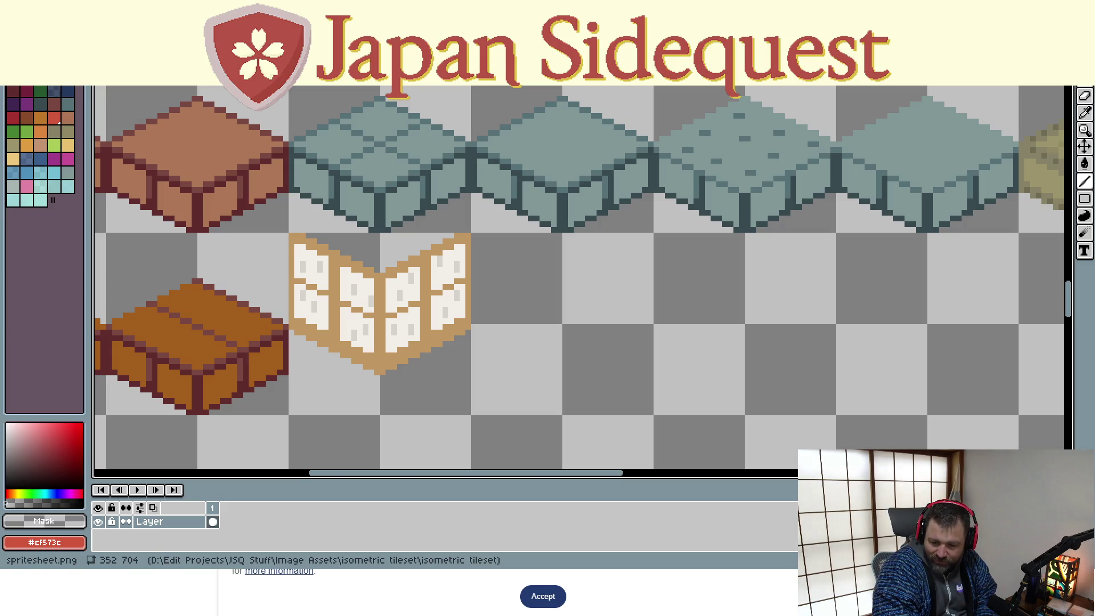
scroll(383, 350, "down", 1)
scroll(382, 350, "down", 3)
scroll(385, 336, "up", 2)
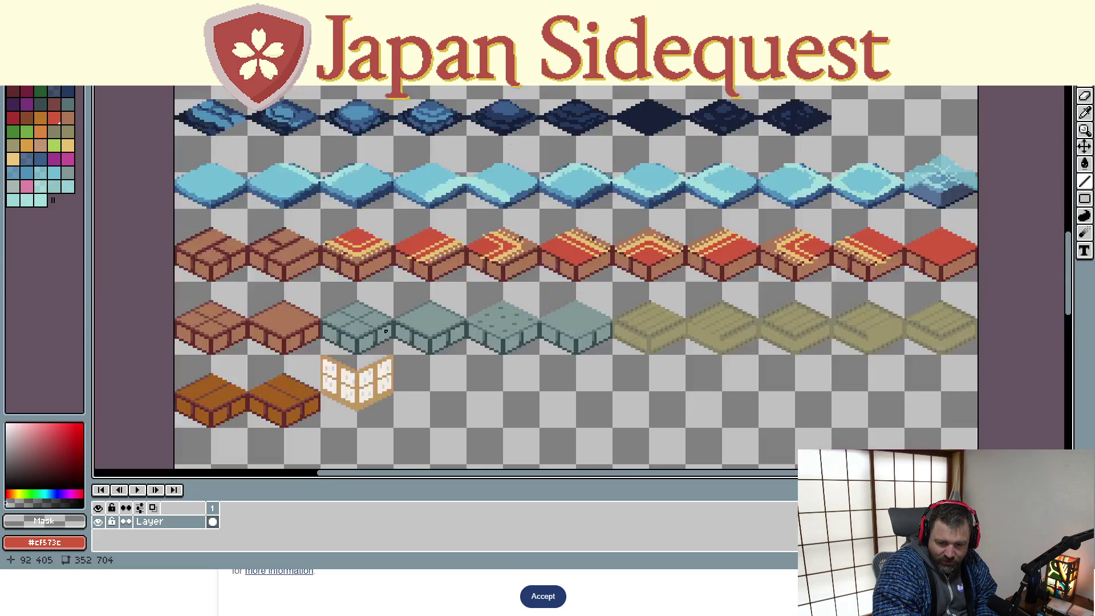
scroll(387, 331, "down", 1)
scroll(388, 328, "up", 3)
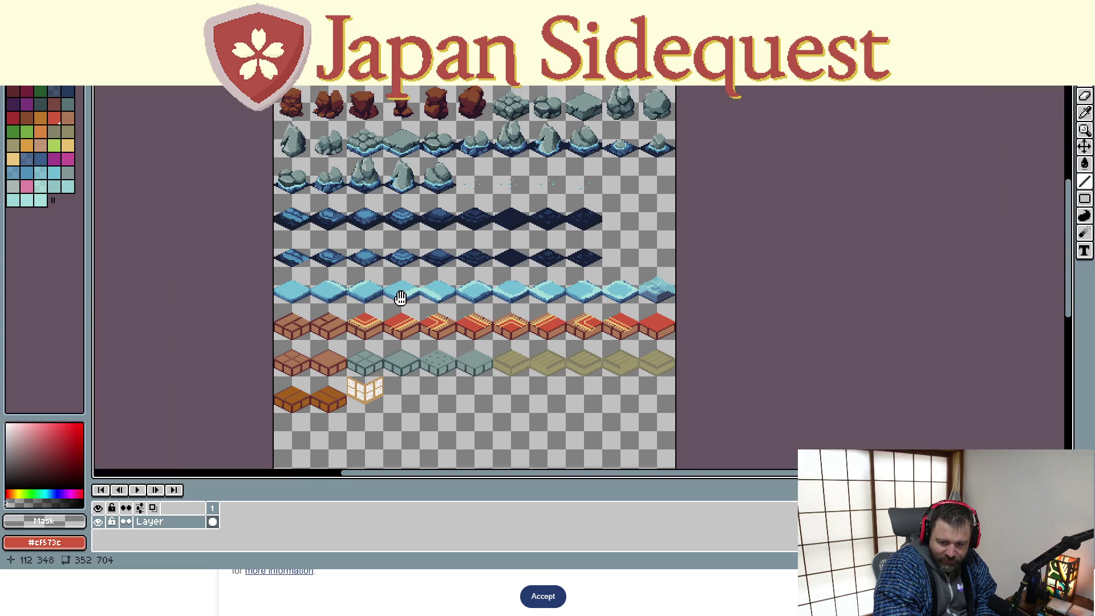
scroll(396, 334, "up", 4)
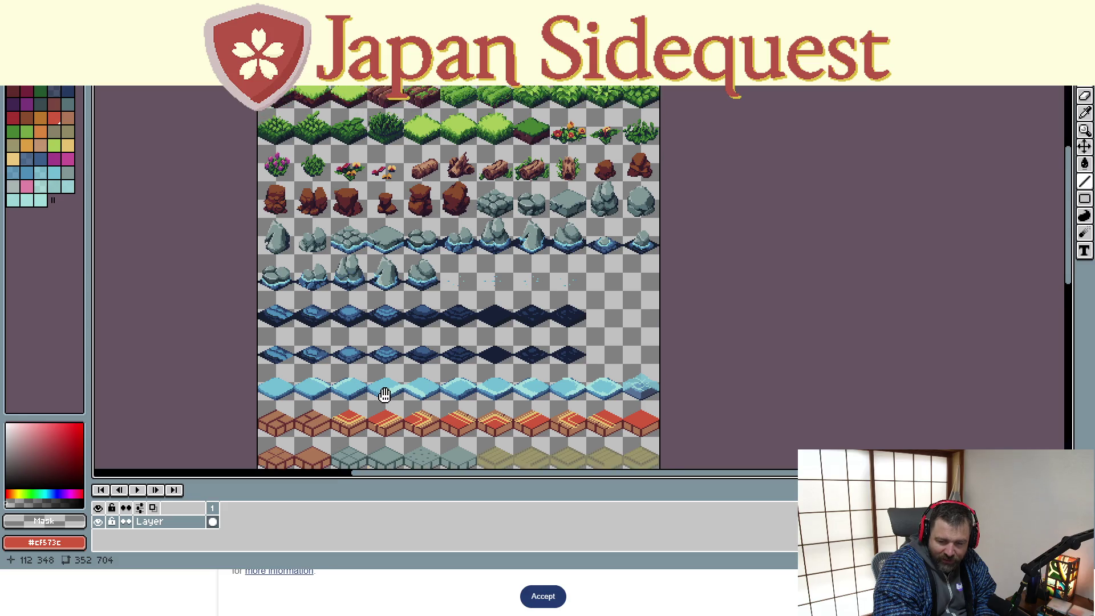
scroll(422, 243, "up", 5)
scroll(434, 257, "down", 15)
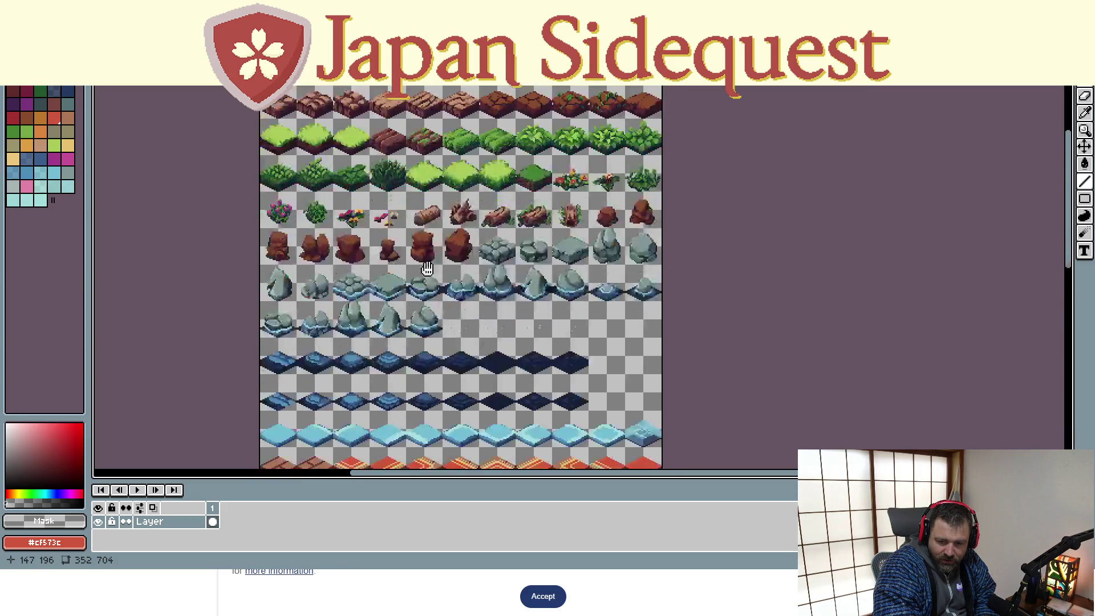
scroll(368, 219, "up", 2)
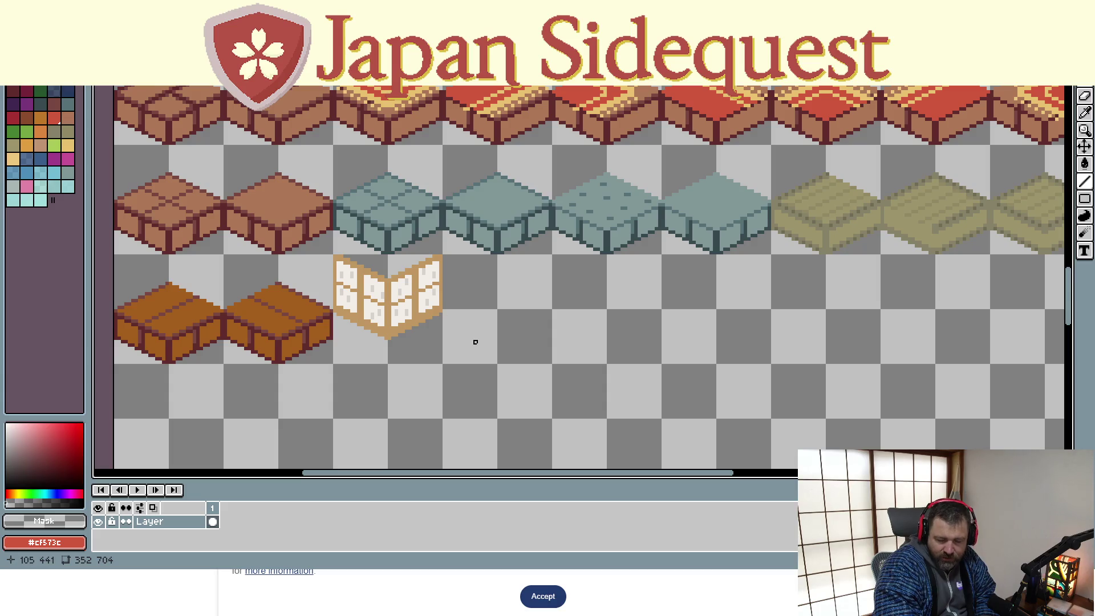
Zoom in on the shoji screen tile
scroll(454, 338, "up", 1)
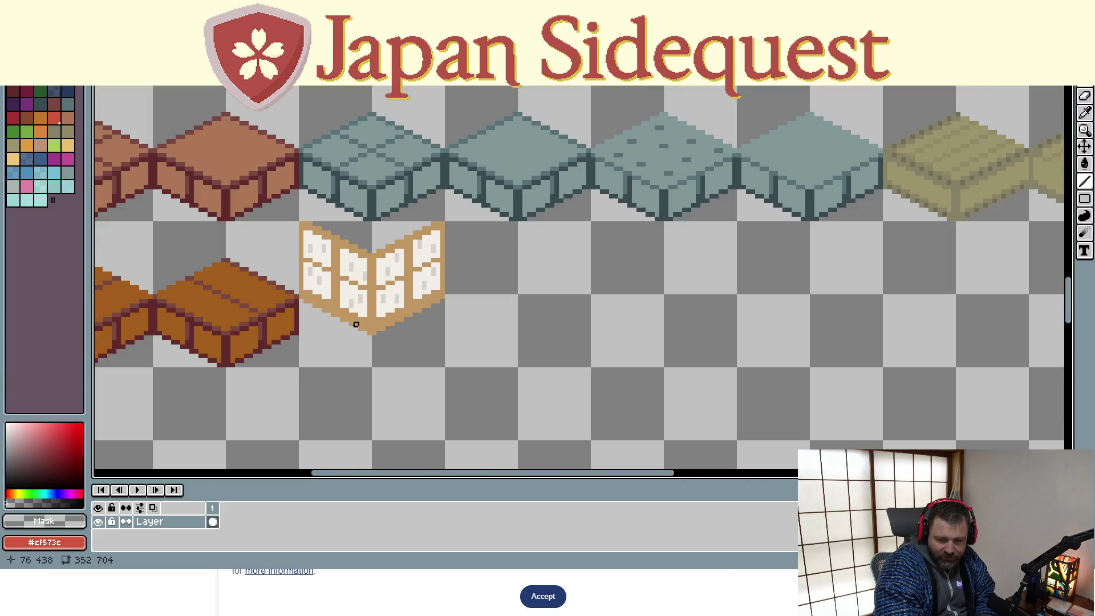
scroll(306, 311, "up", 1)
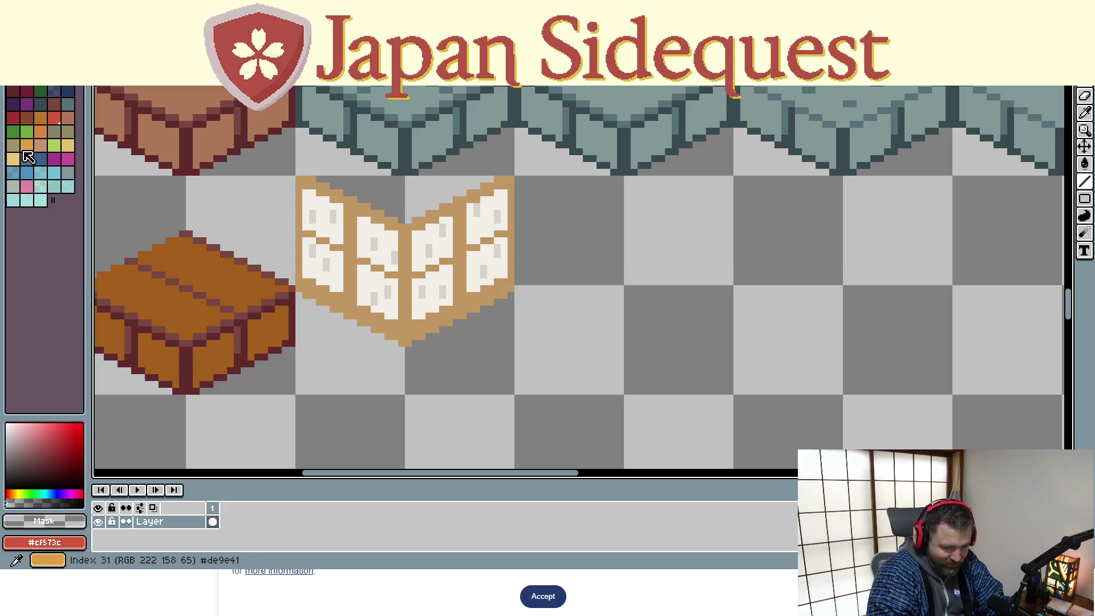
Sample the frame tan and paint darker tan pixels along the shoji's lower edge
left_click(339, 288)
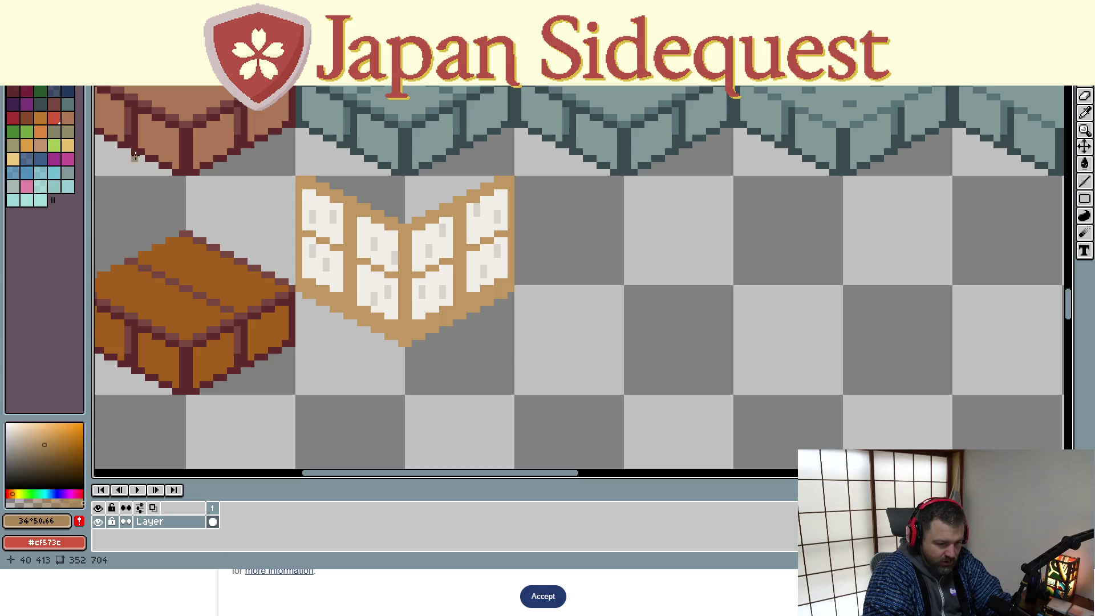
left_click(306, 280)
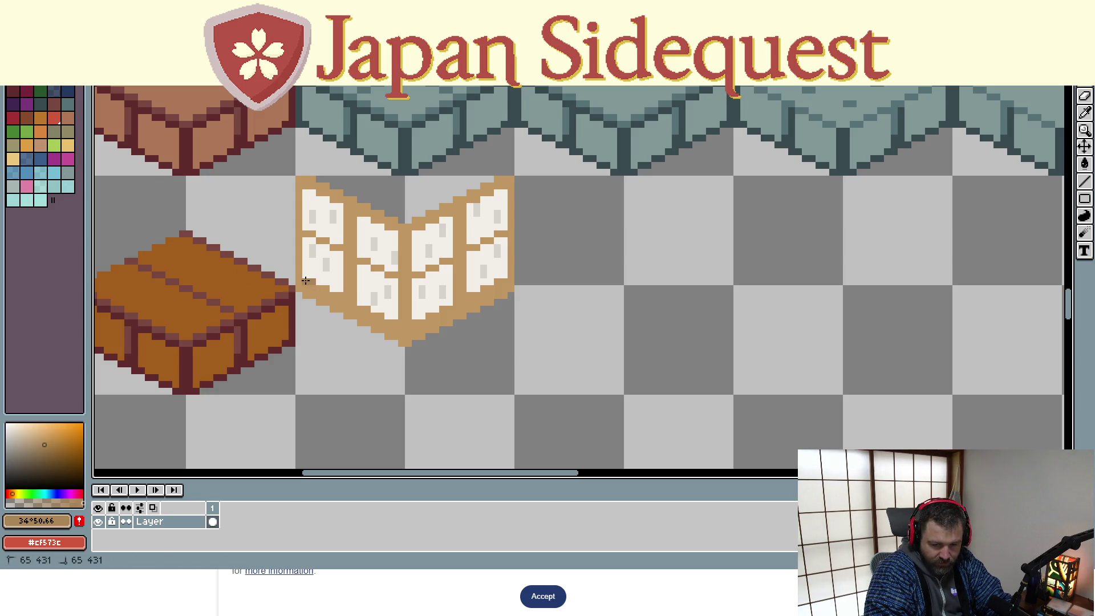
left_click_drag(306, 281, 333, 292)
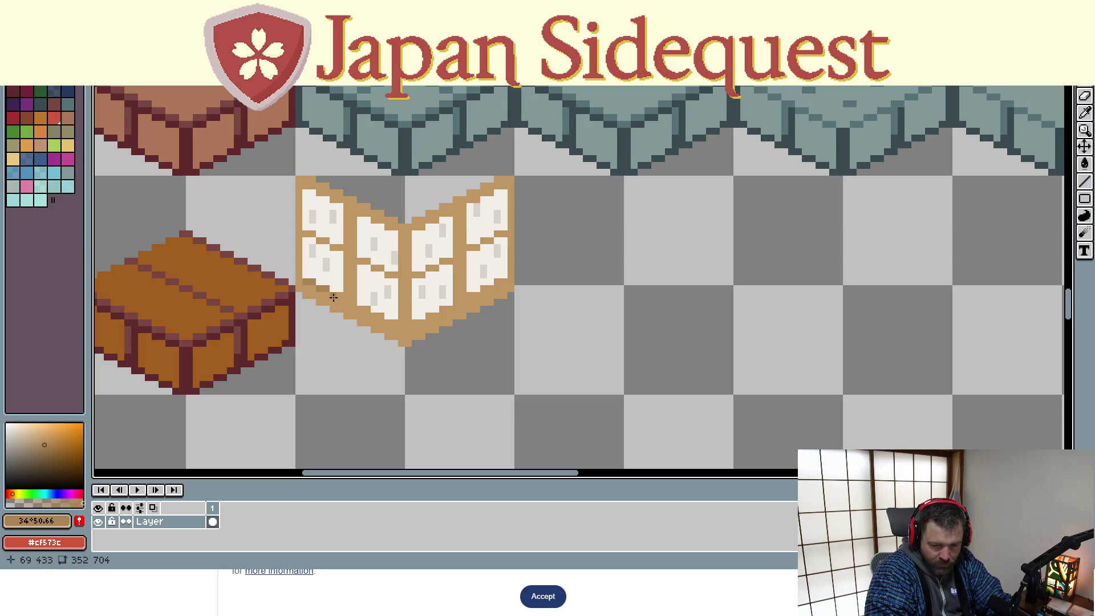
left_click(360, 308)
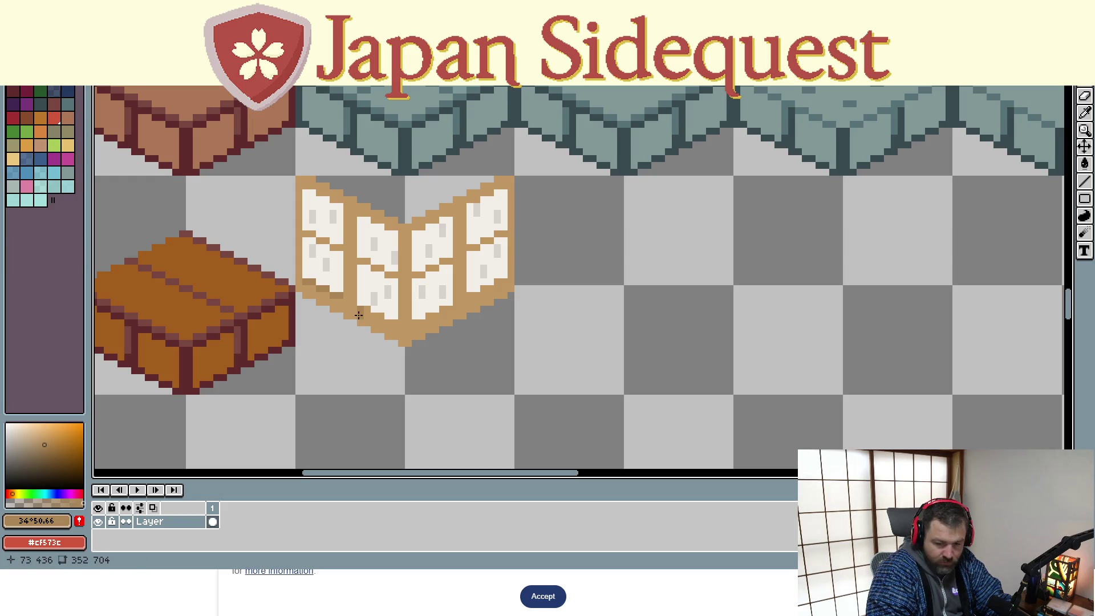
left_click(371, 312)
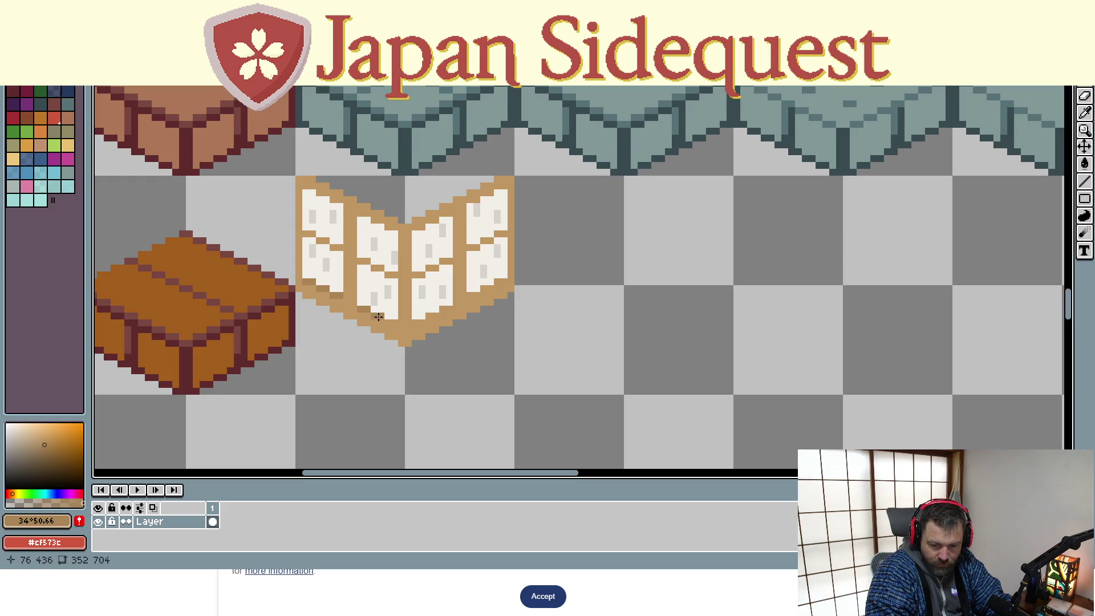
left_click(395, 322)
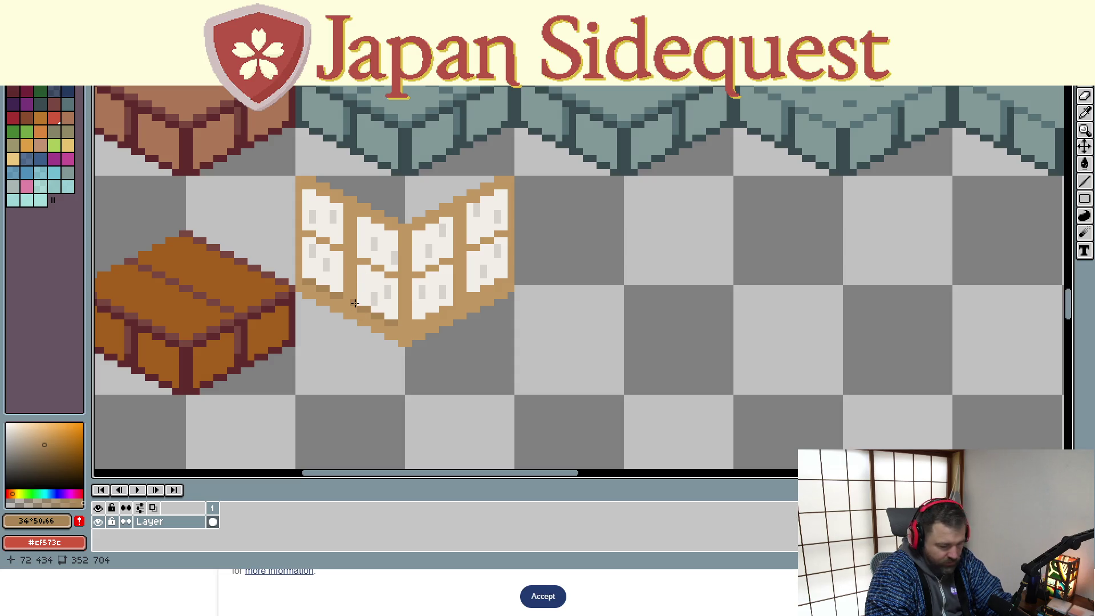
Draw darker tan shading lines up the left panel, left edge and centre post, plus bottom strokes
left_click_drag(354, 300, 356, 222)
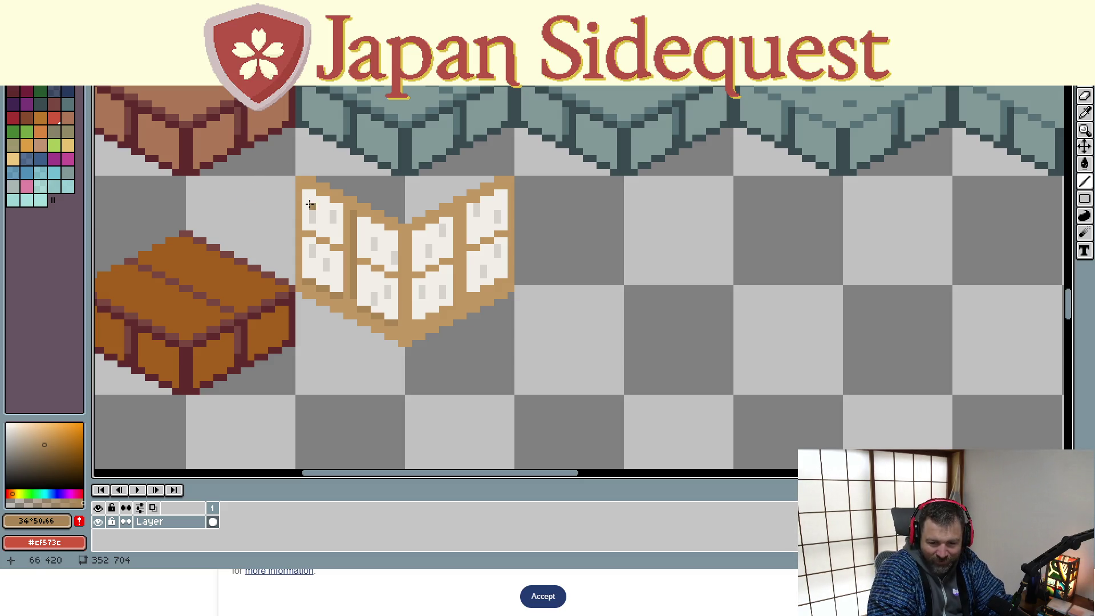
left_click_drag(361, 214, 362, 215)
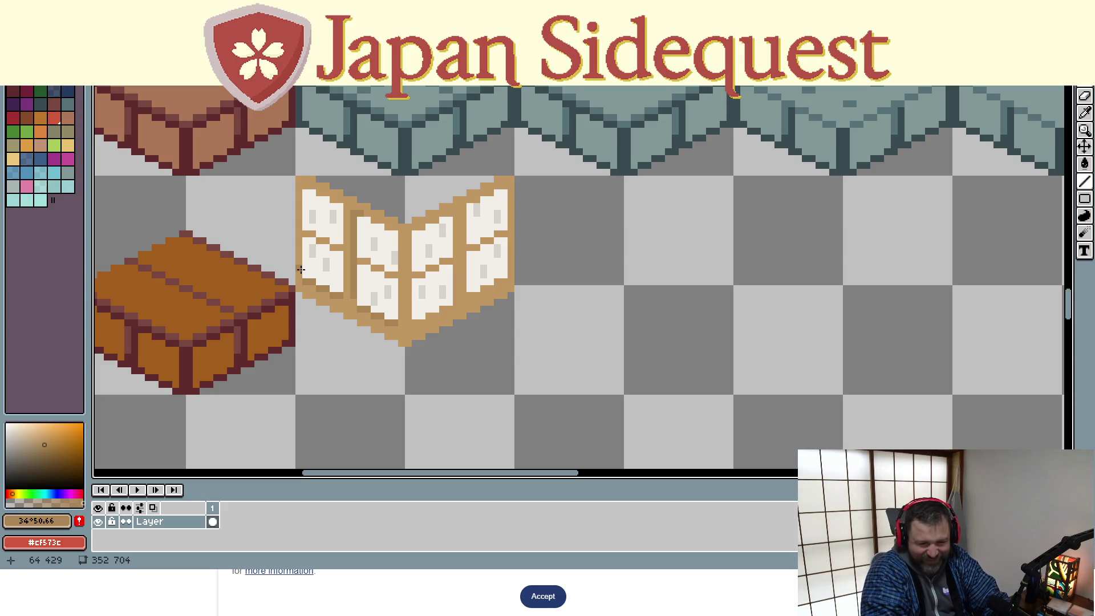
left_click_drag(301, 275, 301, 185)
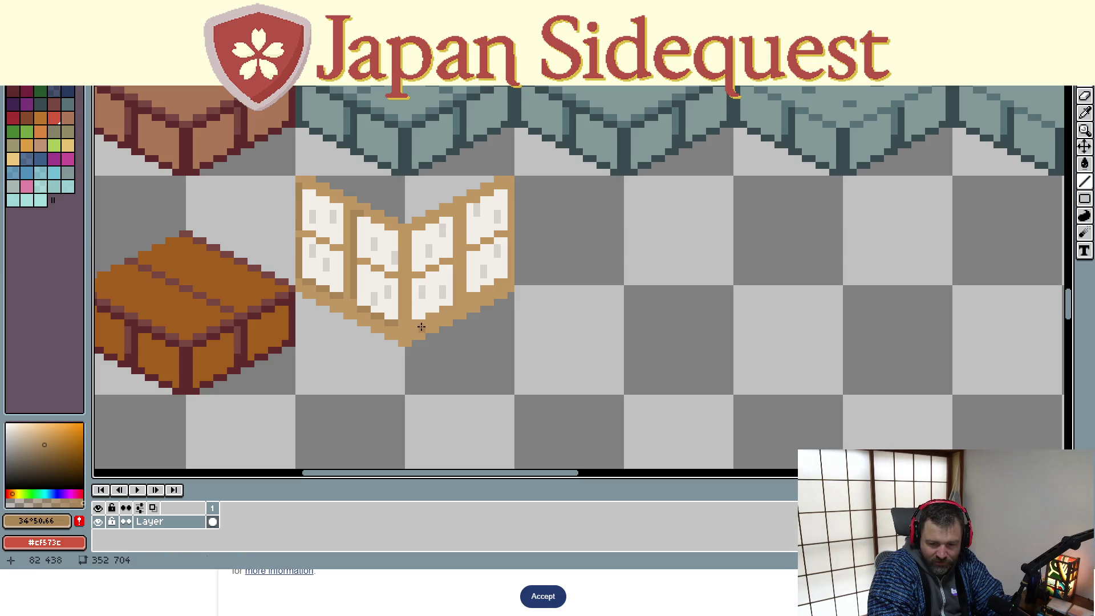
left_click_drag(428, 318, 481, 294)
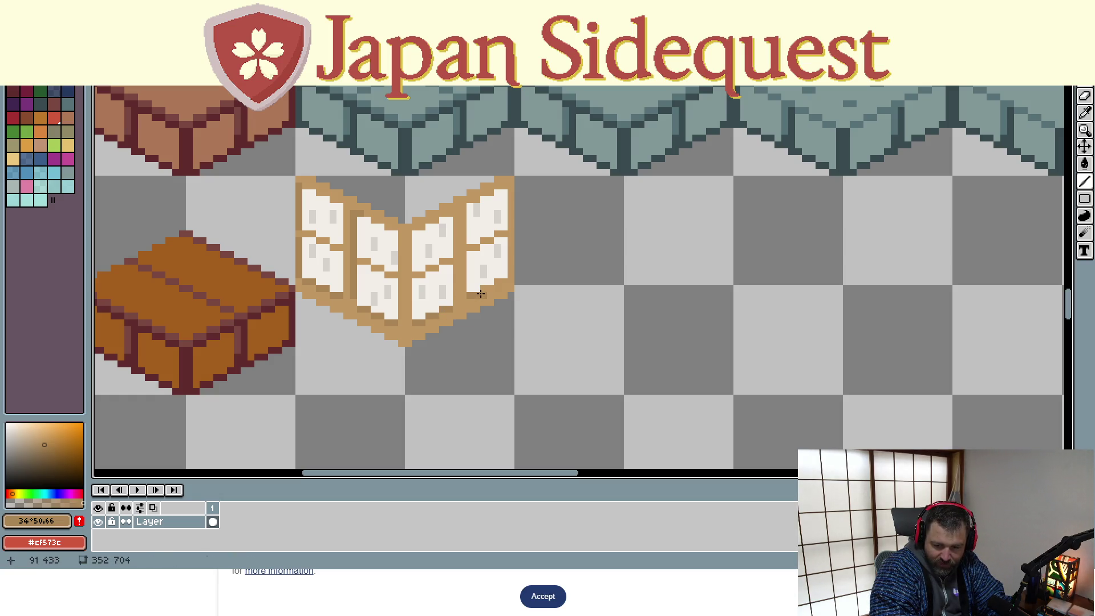
left_click(483, 287)
left_click(487, 285)
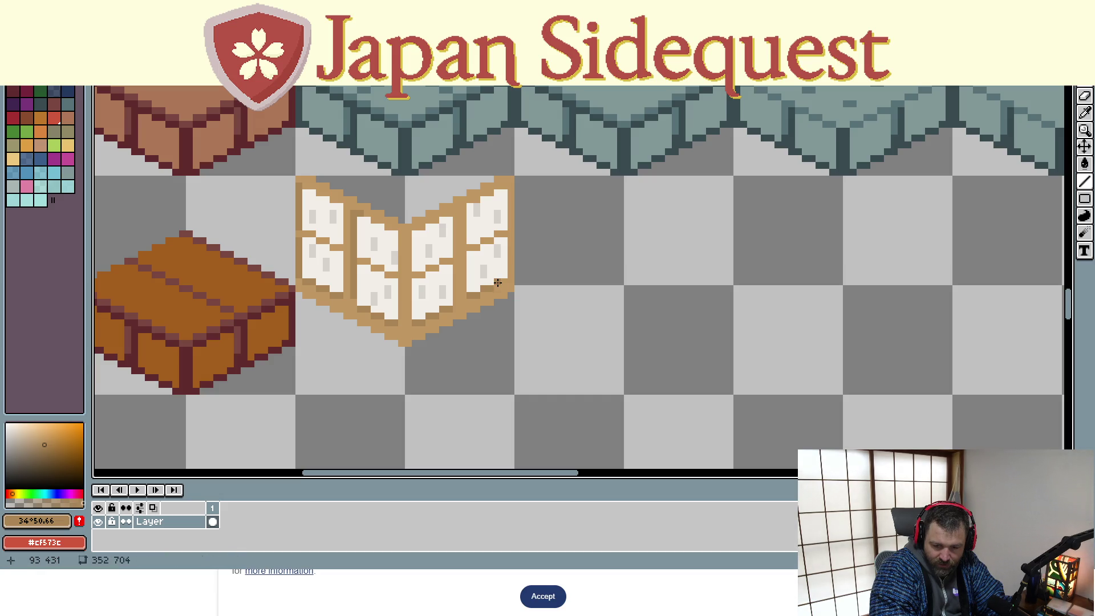
left_click(507, 283)
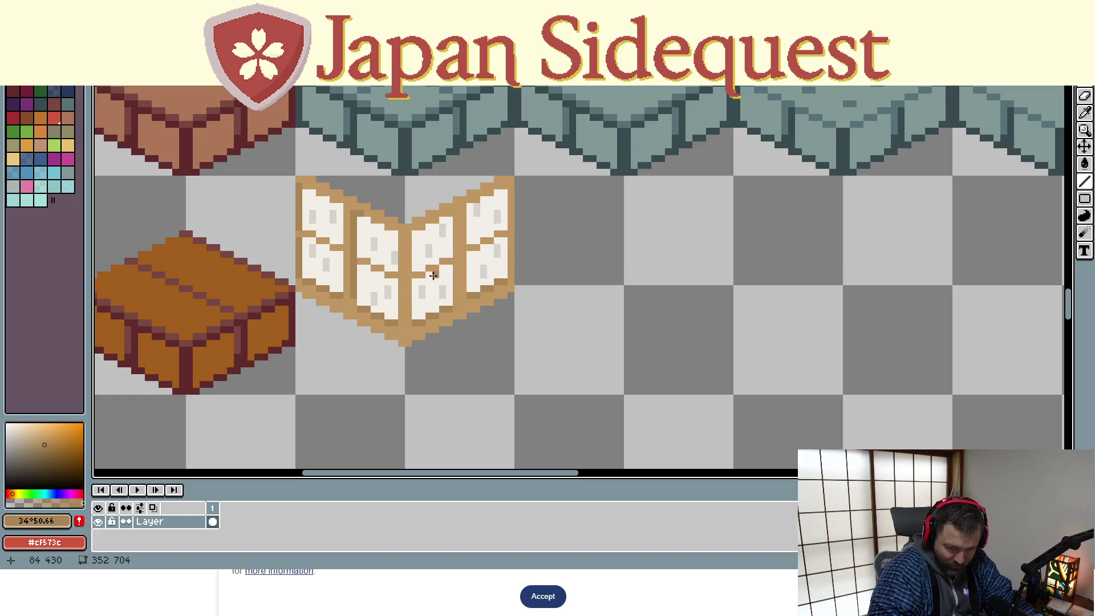
left_click_drag(466, 289, 463, 207)
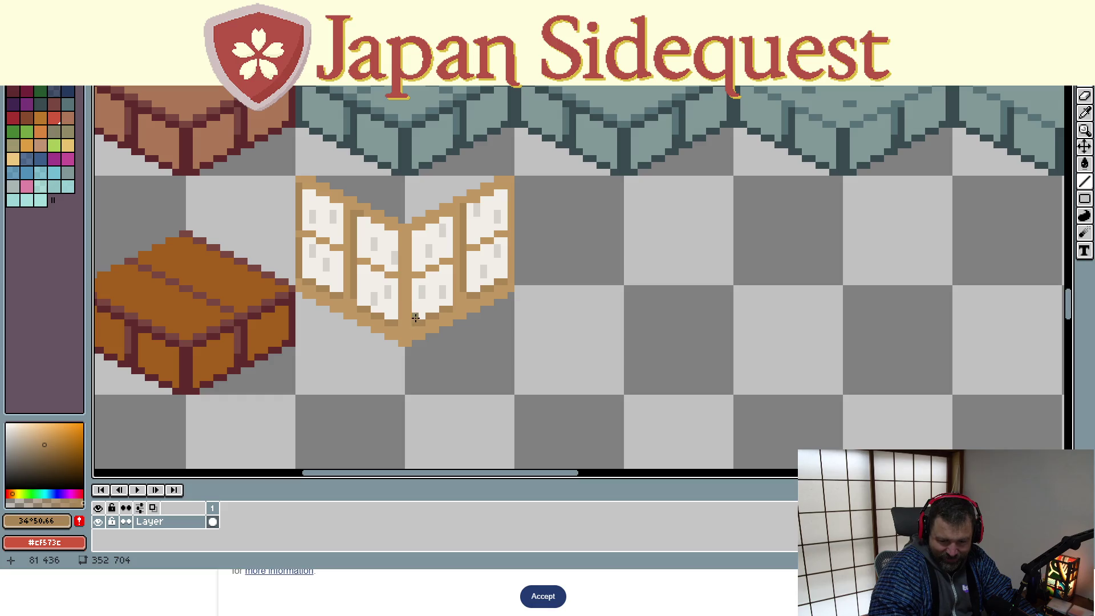
left_click_drag(408, 315, 407, 228)
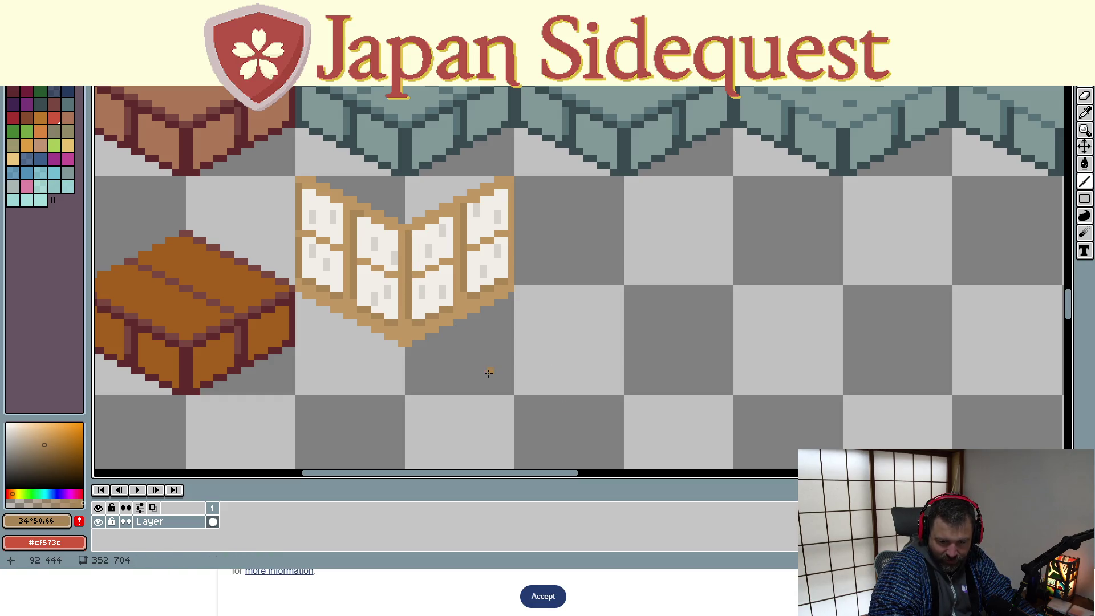
scroll(485, 375, "down", 1)
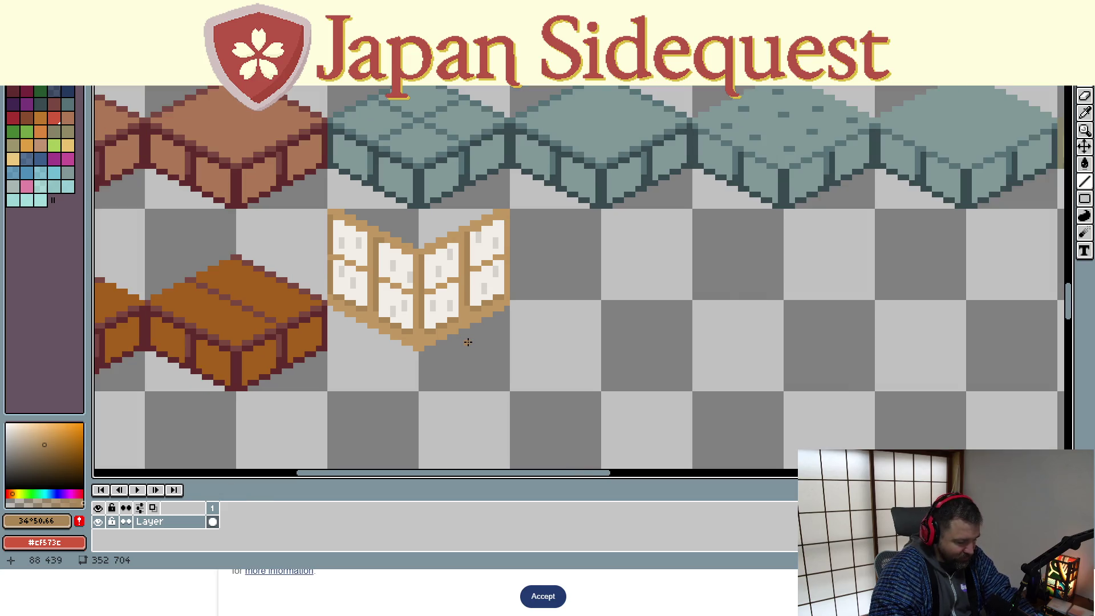
mouse_move(328, 210)
left_mouse_down()
mouse_move(410, 317)
mouse_move(512, 394)
left_mouse_up()
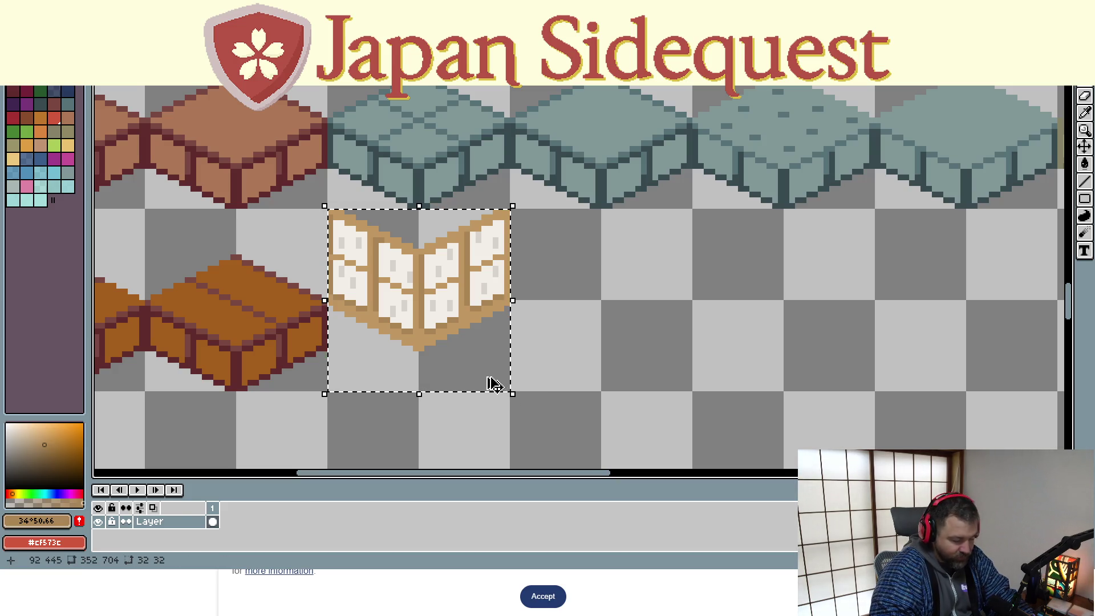
mouse_move(455, 340)
left_mouse_down()
mouse_move(286, 305)
mouse_move(256, 324)
left_mouse_up()
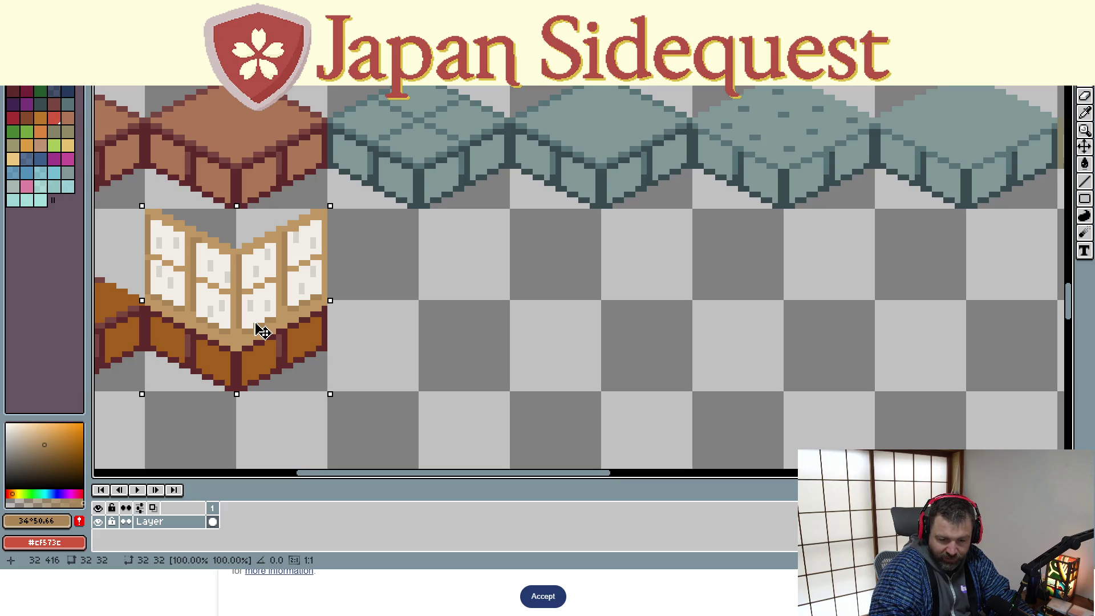
mouse_move(263, 331)
left_mouse_down()
mouse_move(409, 313)
mouse_move(464, 327)
mouse_move(448, 332)
mouse_move(473, 317)
mouse_move(613, 317)
left_mouse_up()
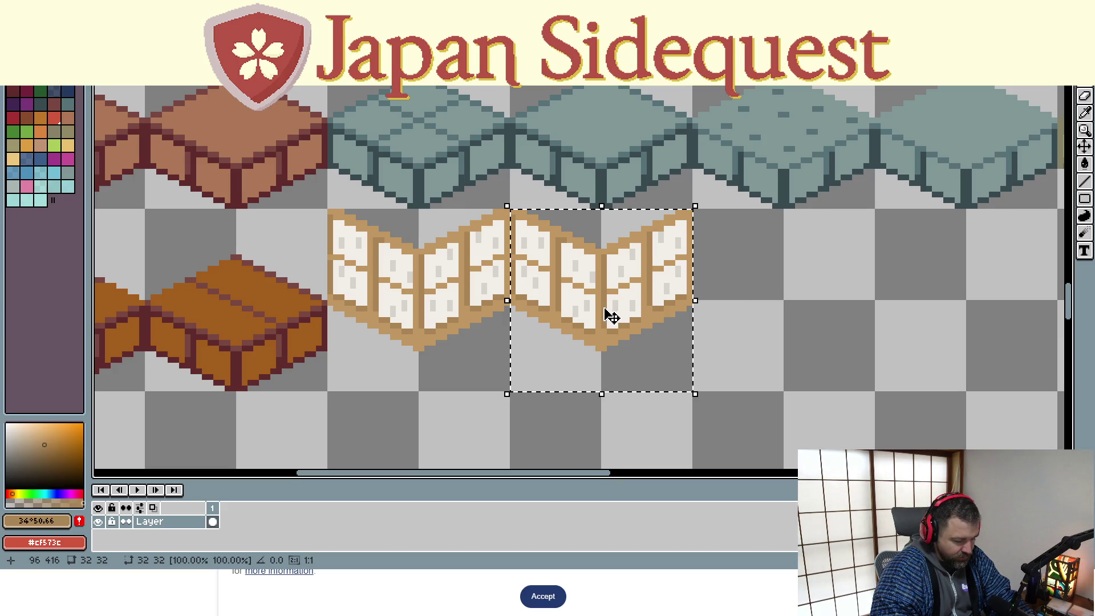
key("ctrl+d")
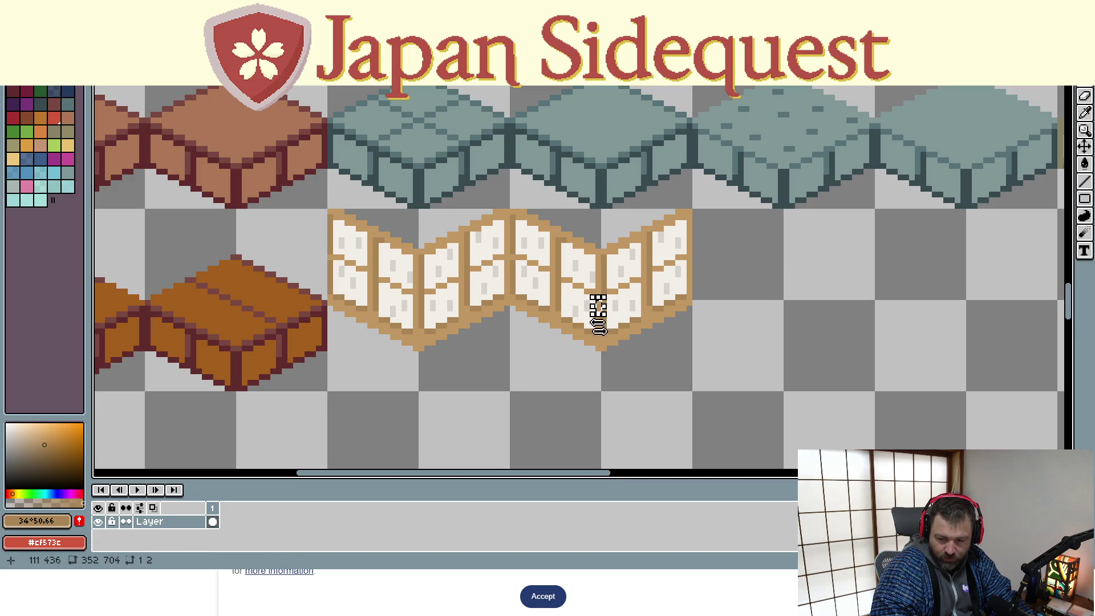
left_click_drag(326, 208, 510, 392)
mouse_move(456, 337)
left_mouse_down()
mouse_move(447, 215)
mouse_move(440, 331)
mouse_move(418, 244)
mouse_move(417, 79)
mouse_move(416, 91)
left_mouse_up()
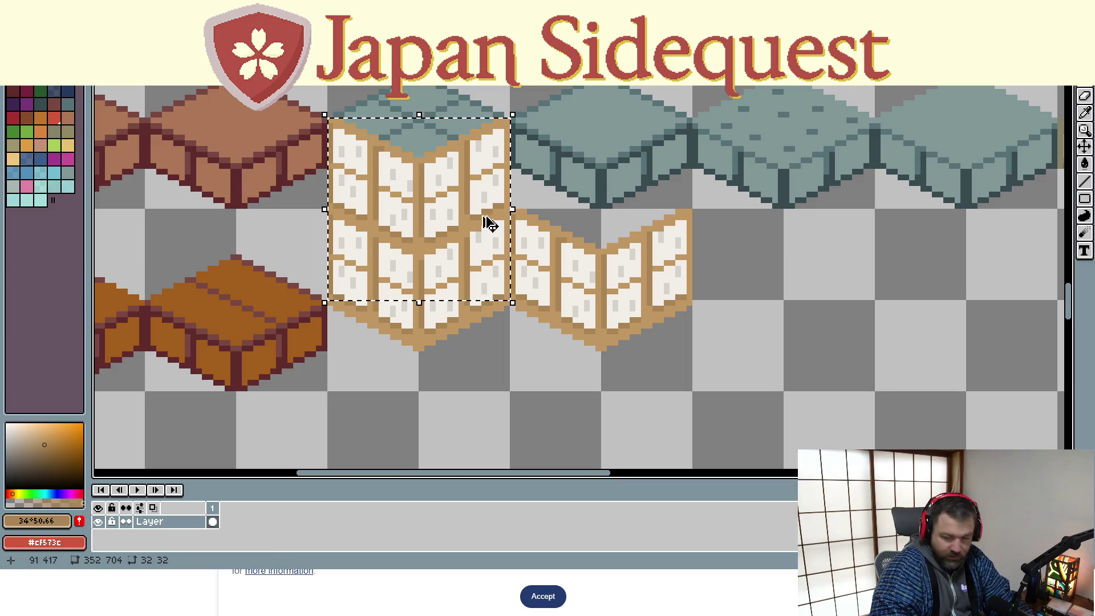
key("ctrl+z")
key("ctrl+z")
key("ctrl+d")
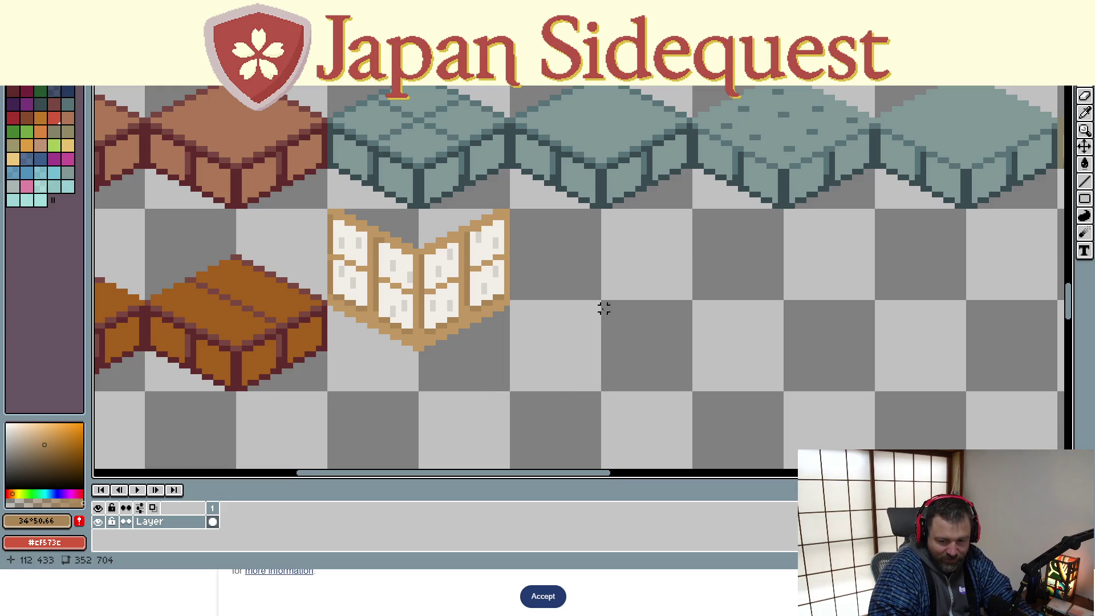
scroll(496, 376, "down", 3)
scroll(500, 373, "down", 1)
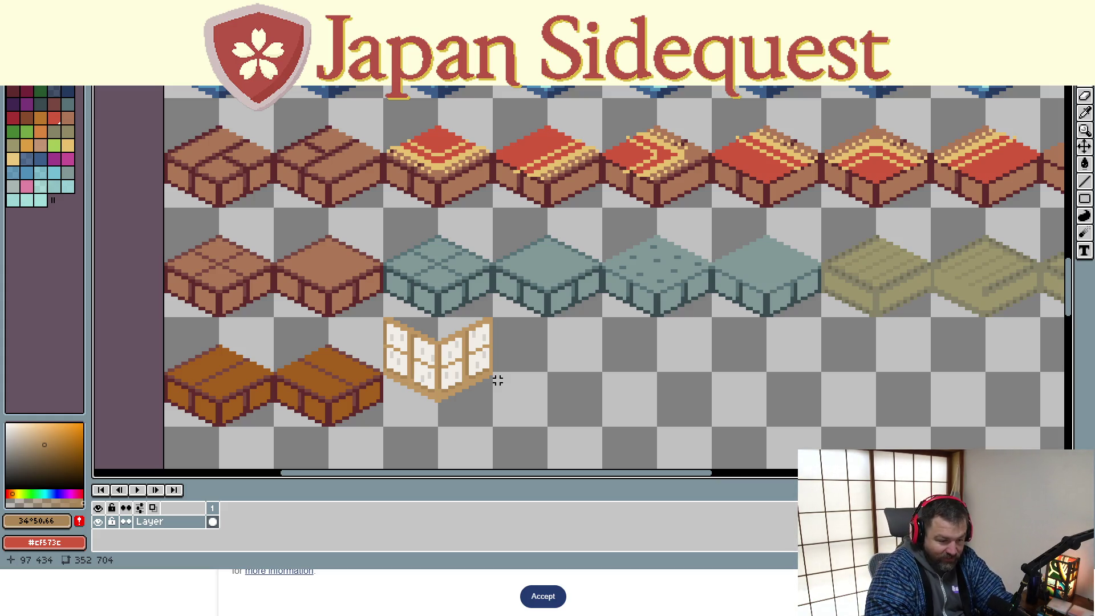
scroll(472, 414, "down", 3)
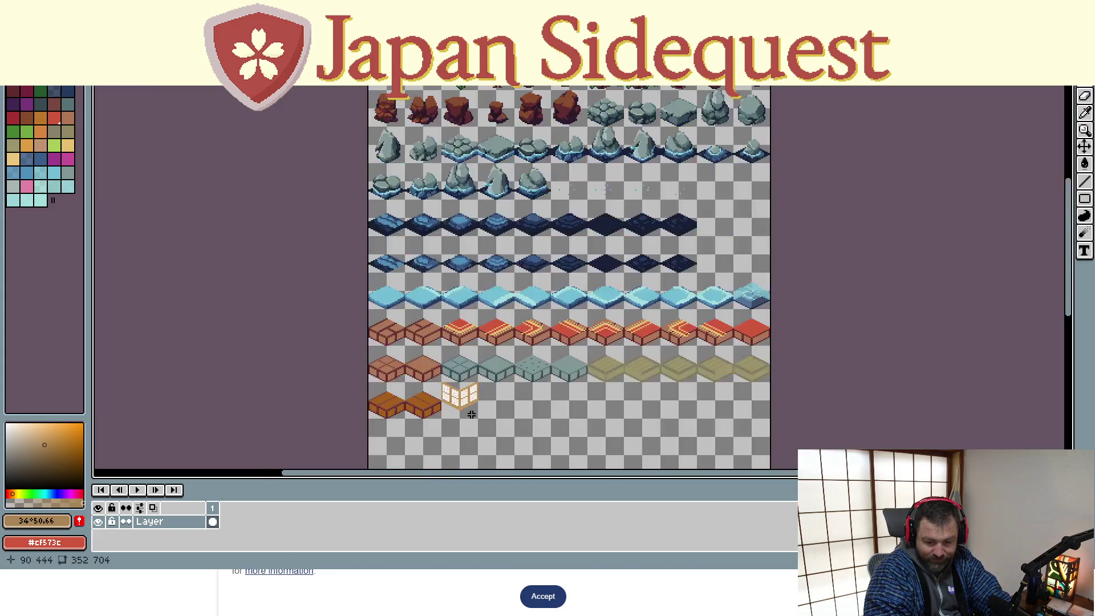
scroll(473, 413, "up", 2)
scroll(492, 381, "up", 1)
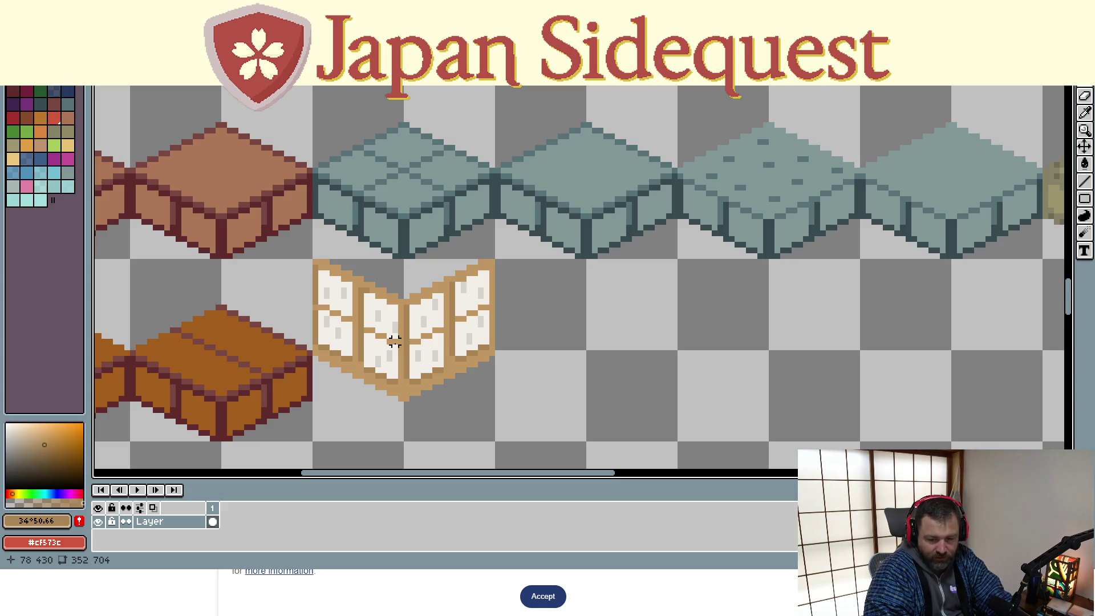
Duplicate the shoji screen tile one tile to the right
left_click_drag(314, 261, 497, 444)
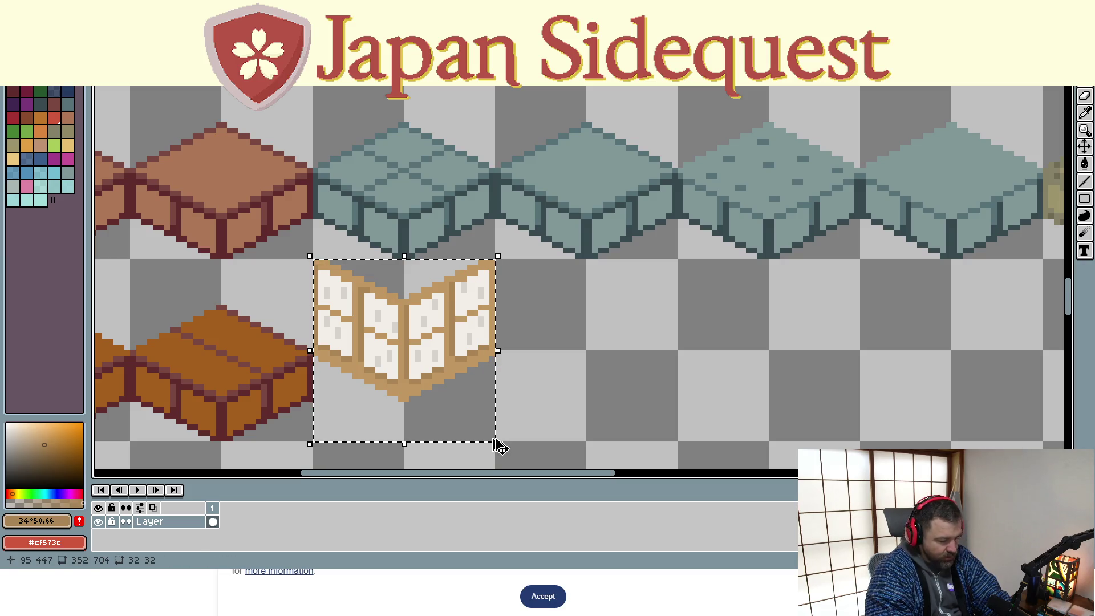
left_click_drag(437, 394, 619, 392)
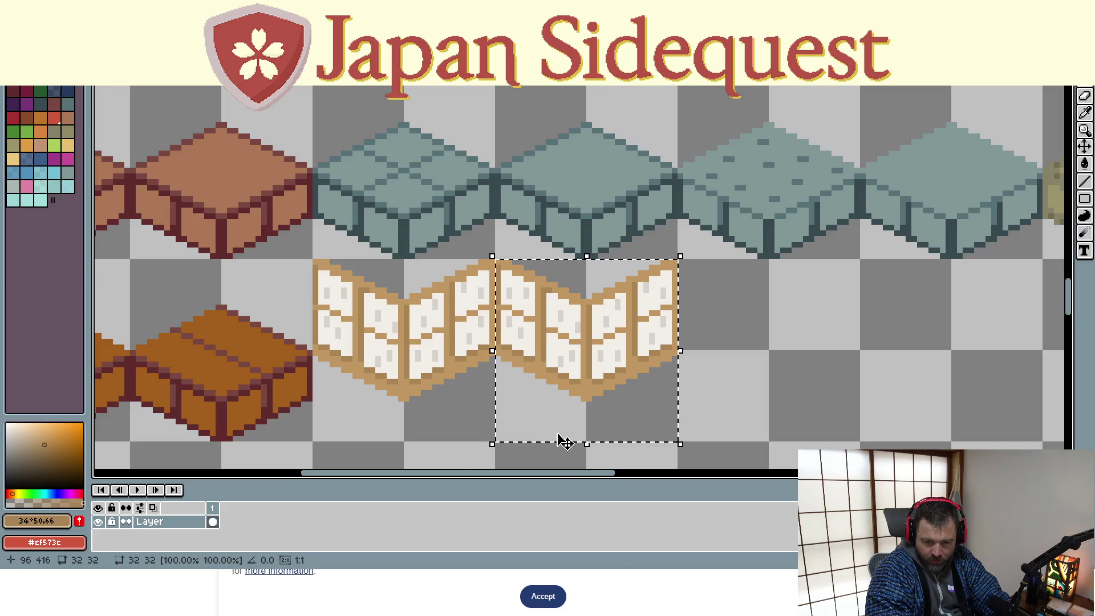
left_click(462, 428)
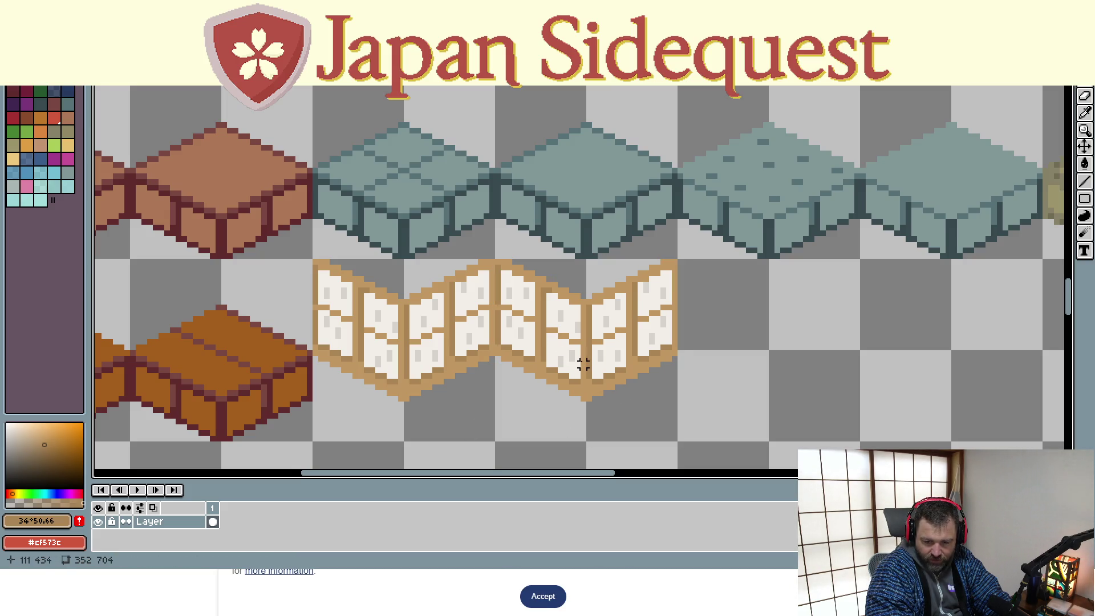
Paint over the copy's lattice bars with the paper white
key("i")
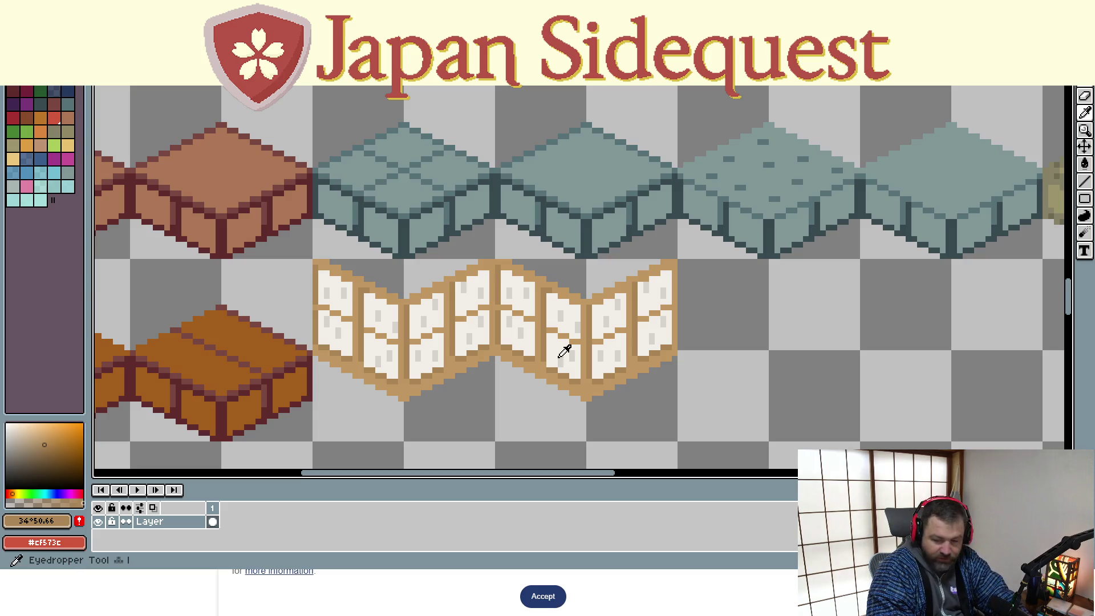
left_click(560, 357)
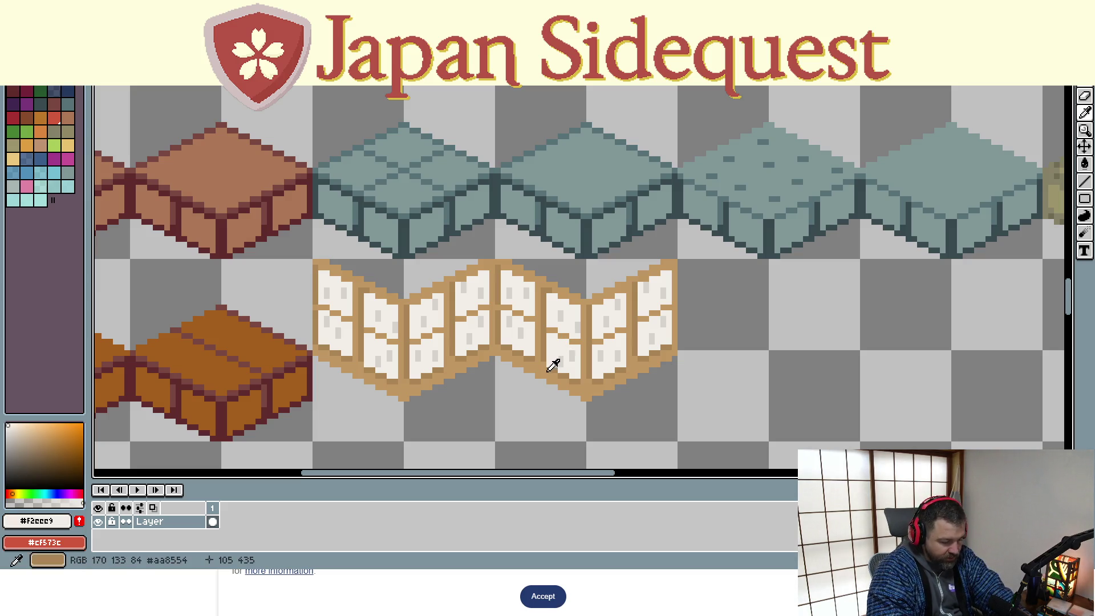
key("m")
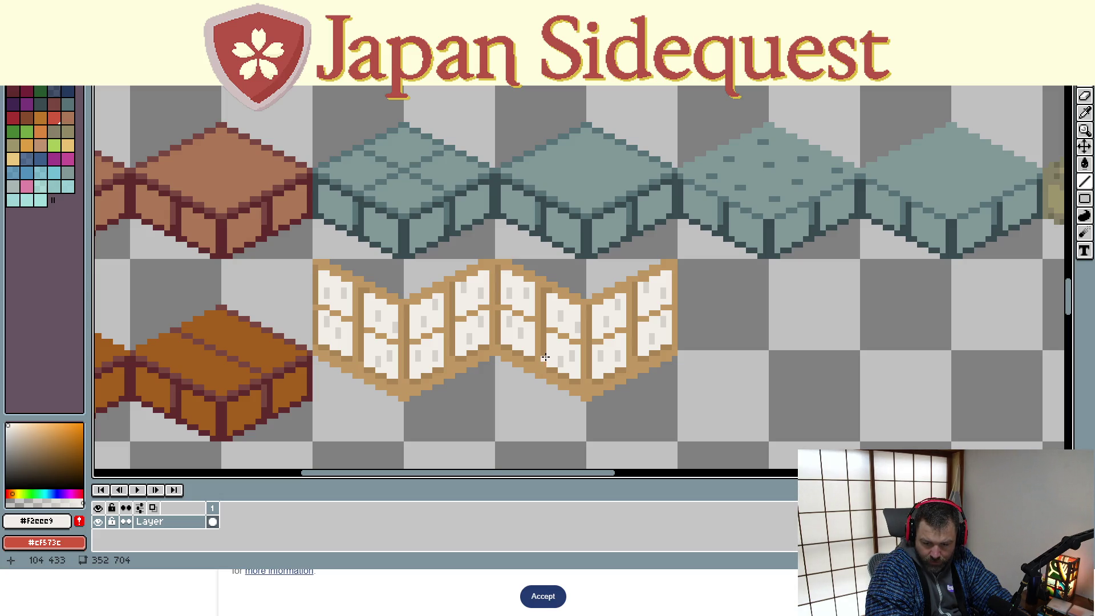
mouse_move(544, 357)
left_mouse_down()
mouse_move(543, 292)
mouse_move(538, 363)
left_mouse_up()
mouse_move(627, 358)
left_mouse_down()
mouse_move(628, 290)
mouse_move(635, 357)
left_mouse_up()
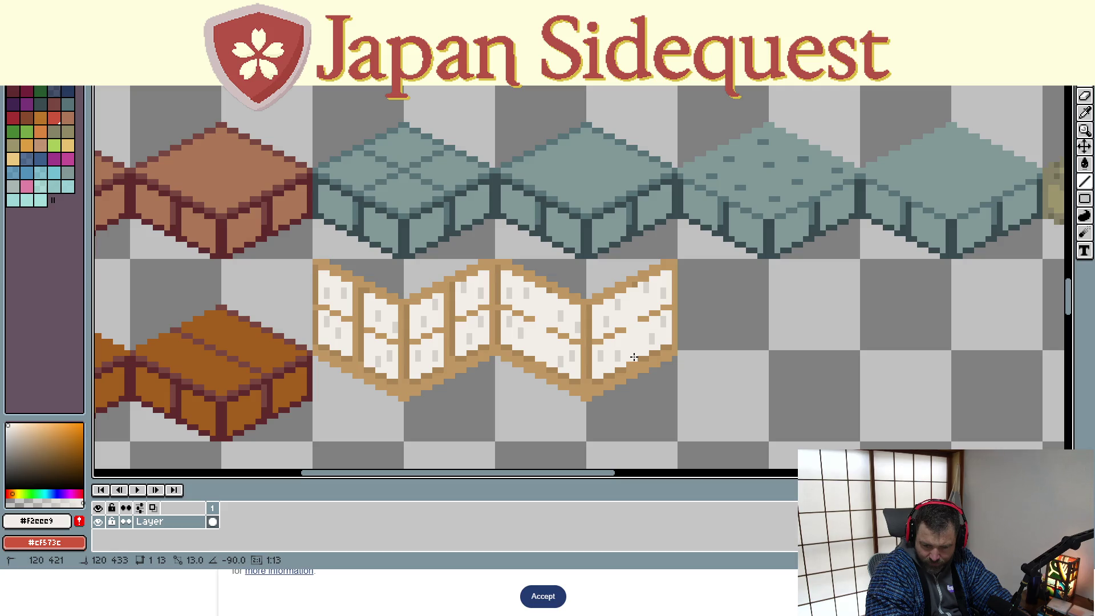
mouse_move(666, 307)
left_mouse_down()
mouse_move(597, 341)
mouse_move(505, 314)
left_mouse_up()
key("Escape")
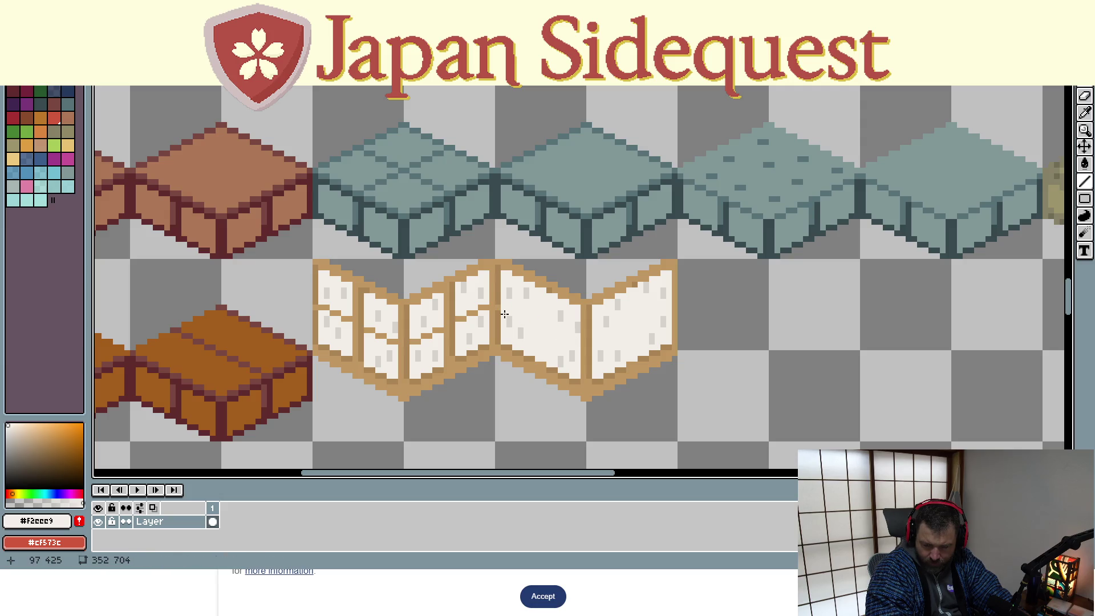
Sample the light grey and dot speckles onto the copy's left and right panels
key("alt")
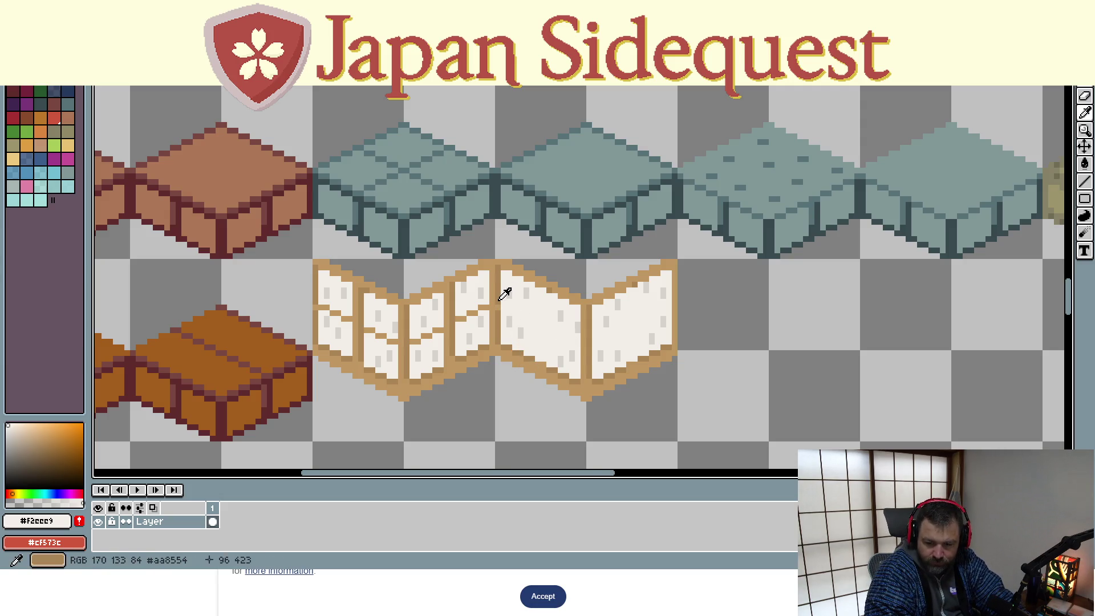
left_click(505, 293, "alt")
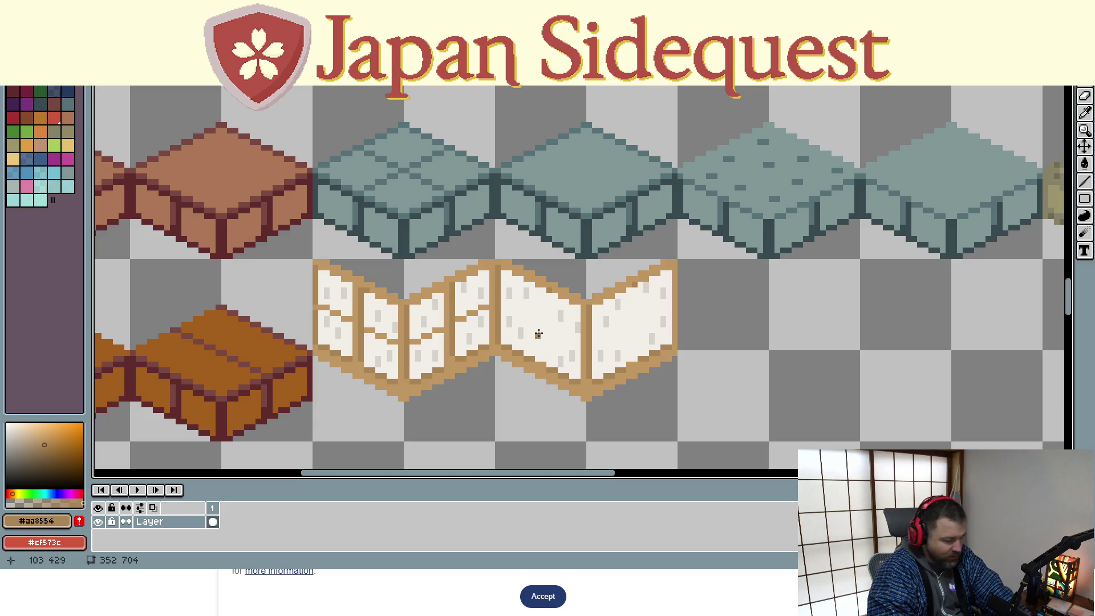
left_click(568, 310, "alt")
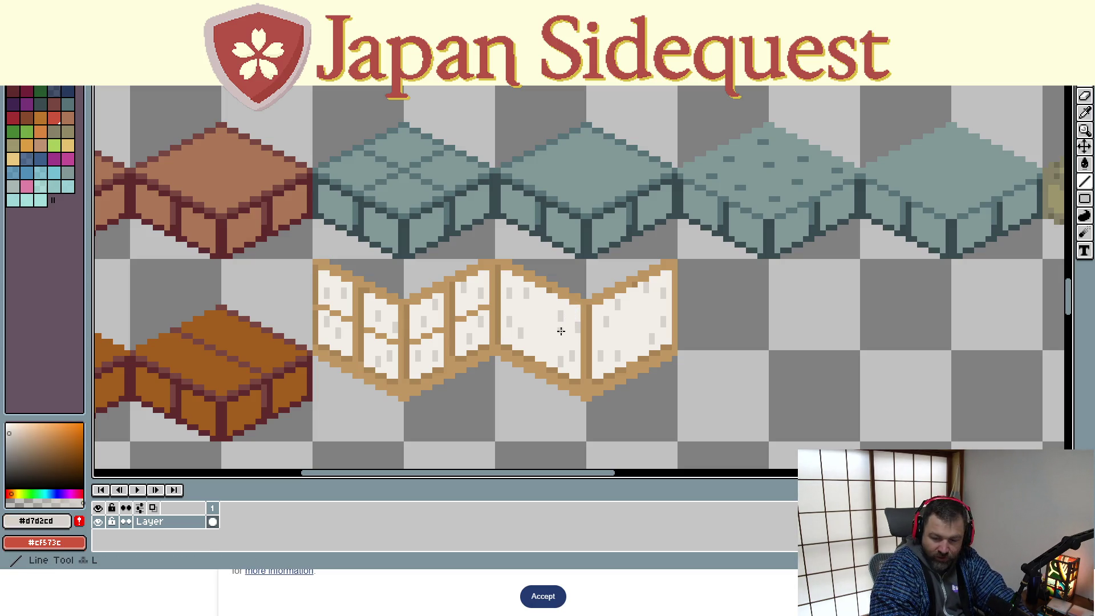
left_click(536, 315)
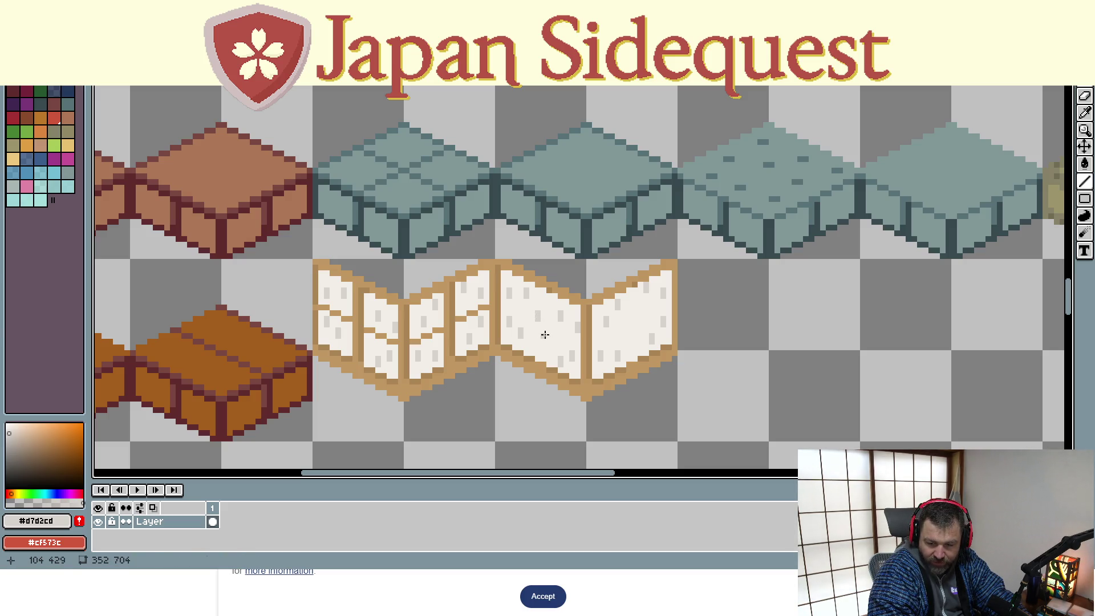
left_click_drag(545, 338, 550, 344)
left_click(636, 321)
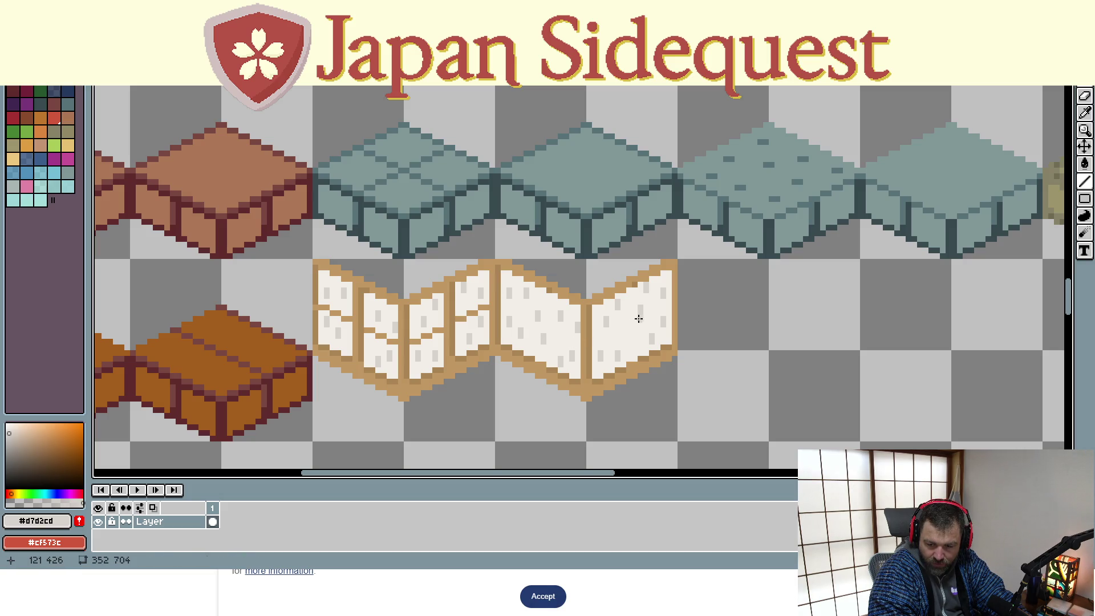
left_click(629, 327)
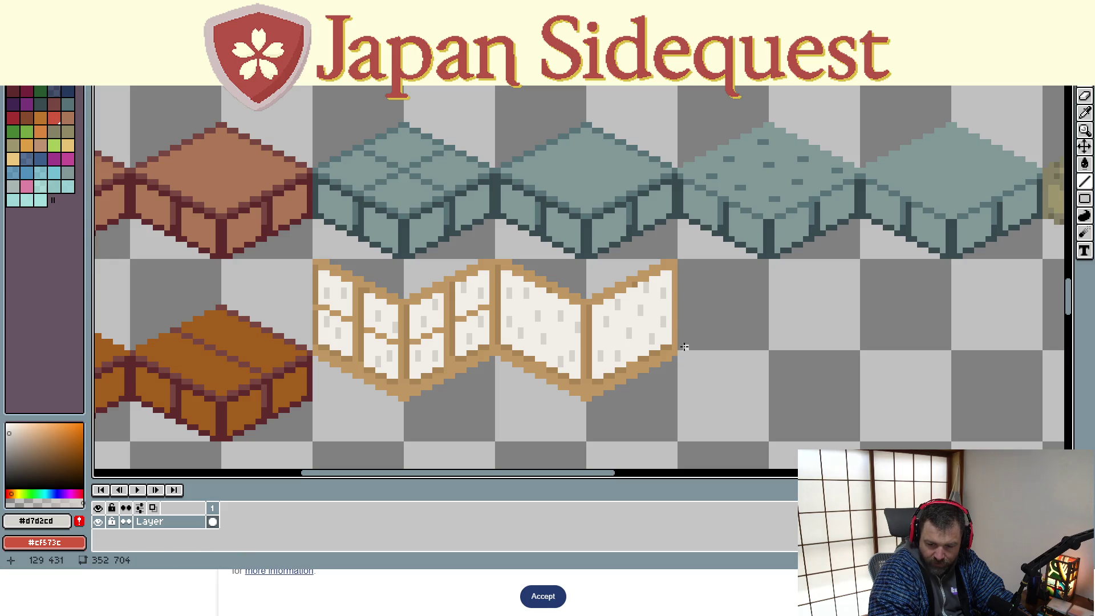
scroll(669, 327, "down", 1)
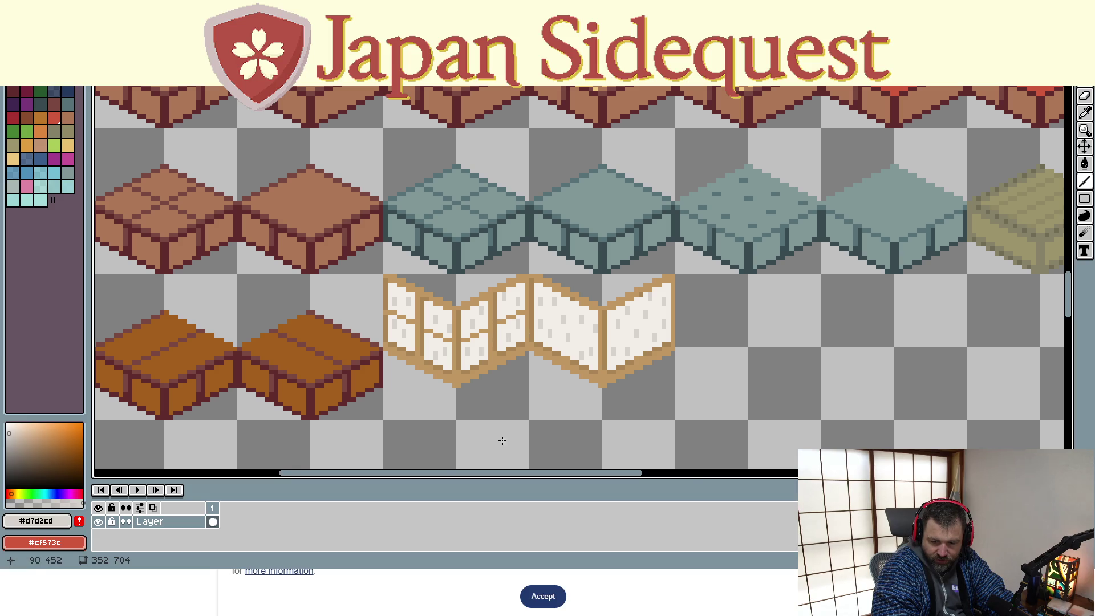
scroll(518, 377, "down", 1)
scroll(518, 377, "down", 1)
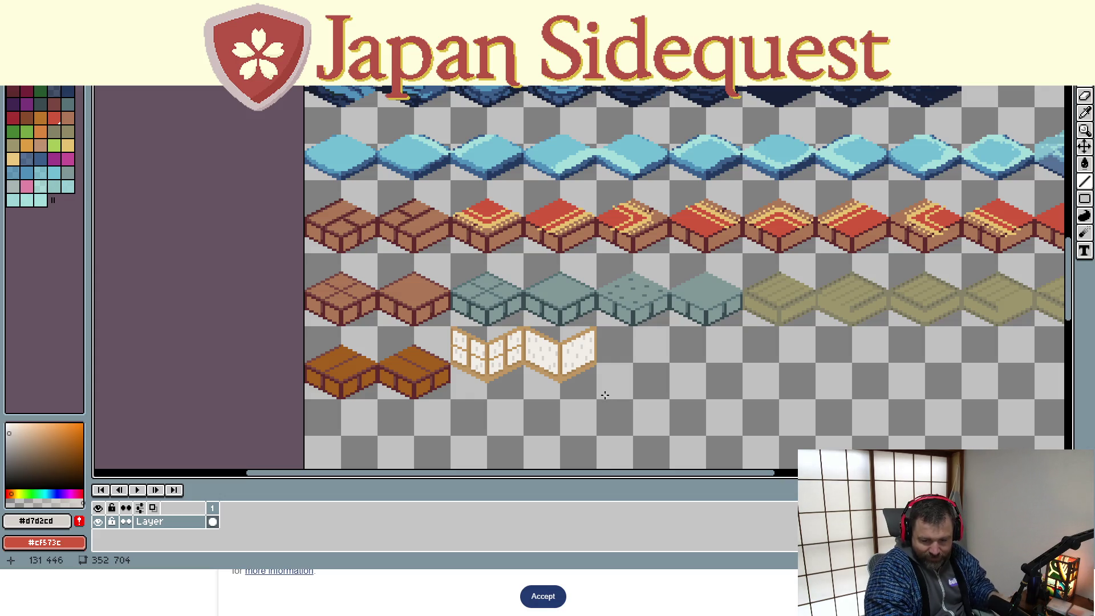
scroll(603, 391, "up", 3)
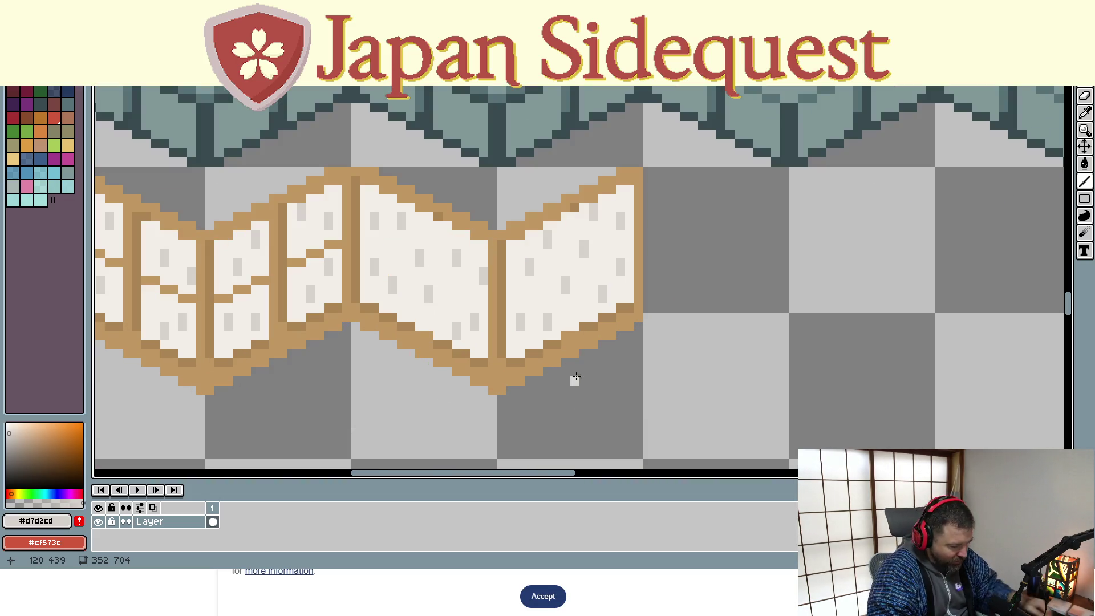
Sample tans from the shoji frame, ending on the darker #aa8554, and zoom out
key("alt")
left_click(591, 320, "alt")
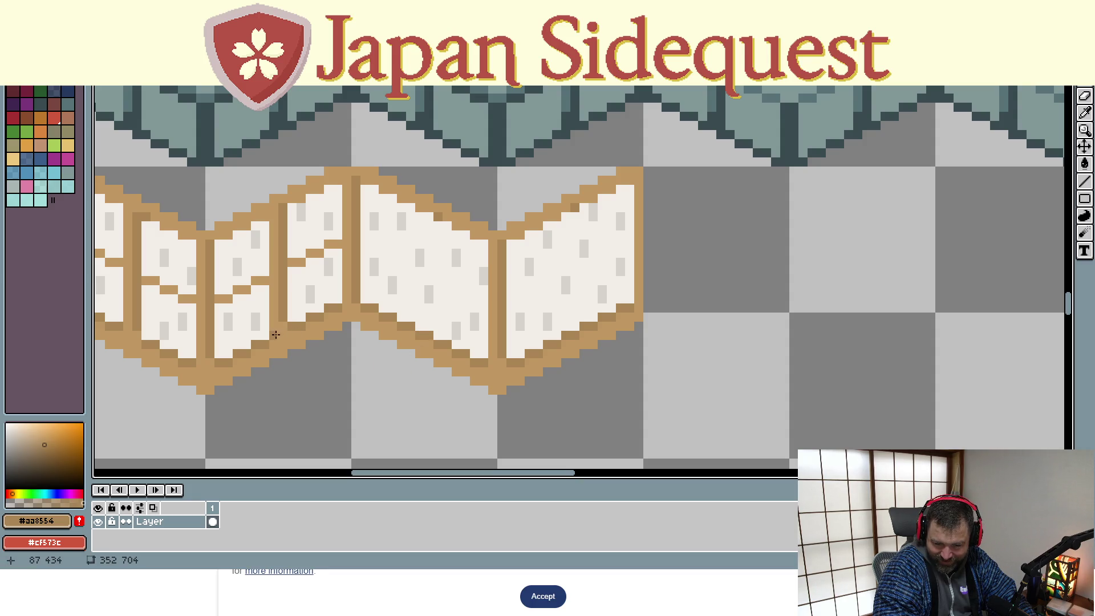
scroll(269, 358, "down", 1)
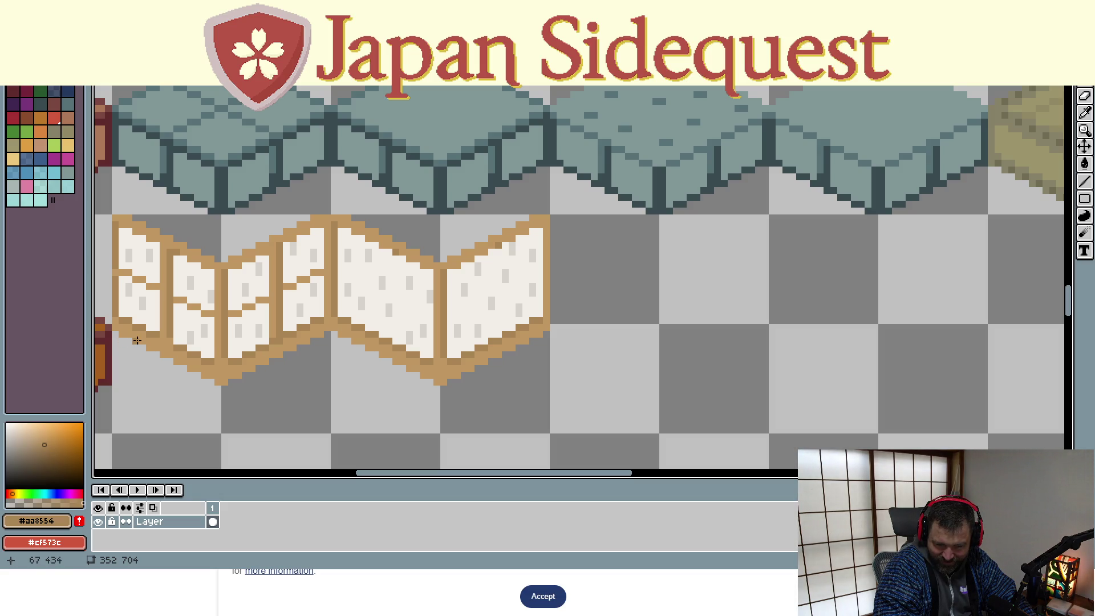
key("alt")
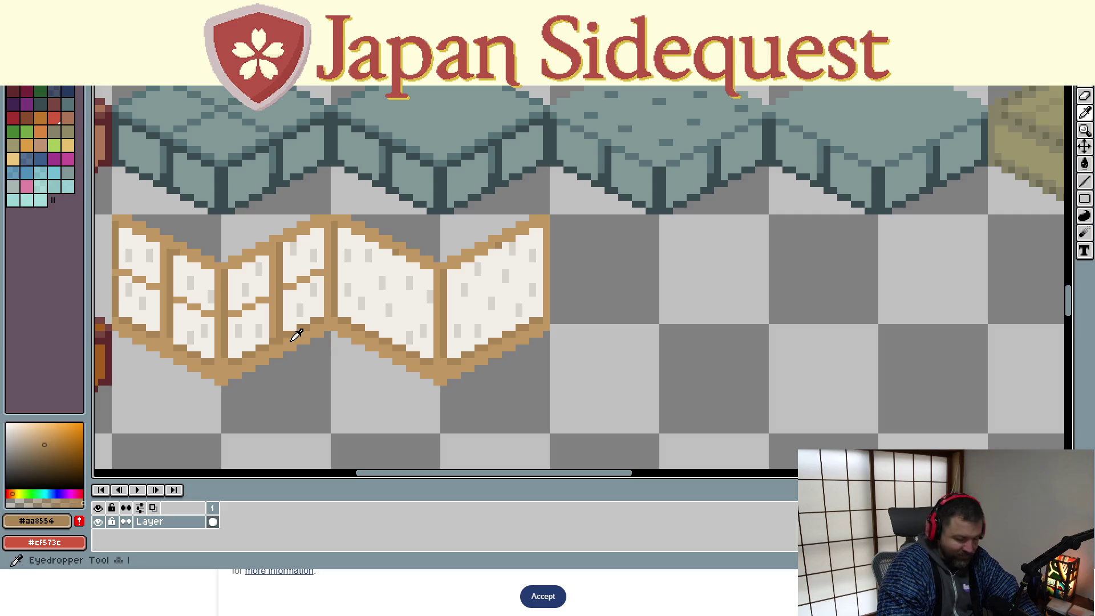
left_click(274, 320)
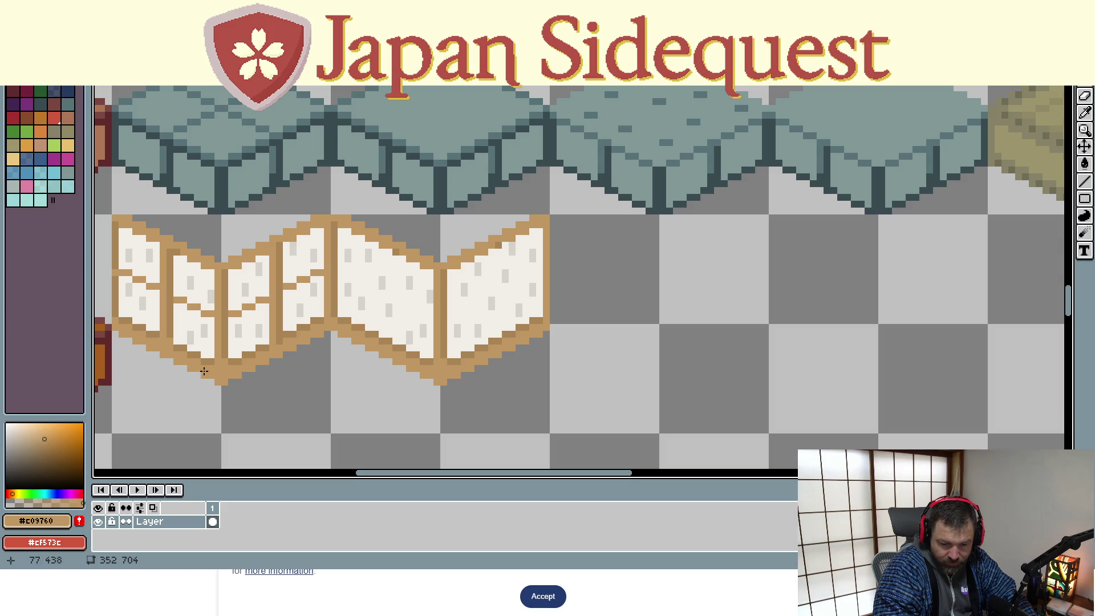
key("alt")
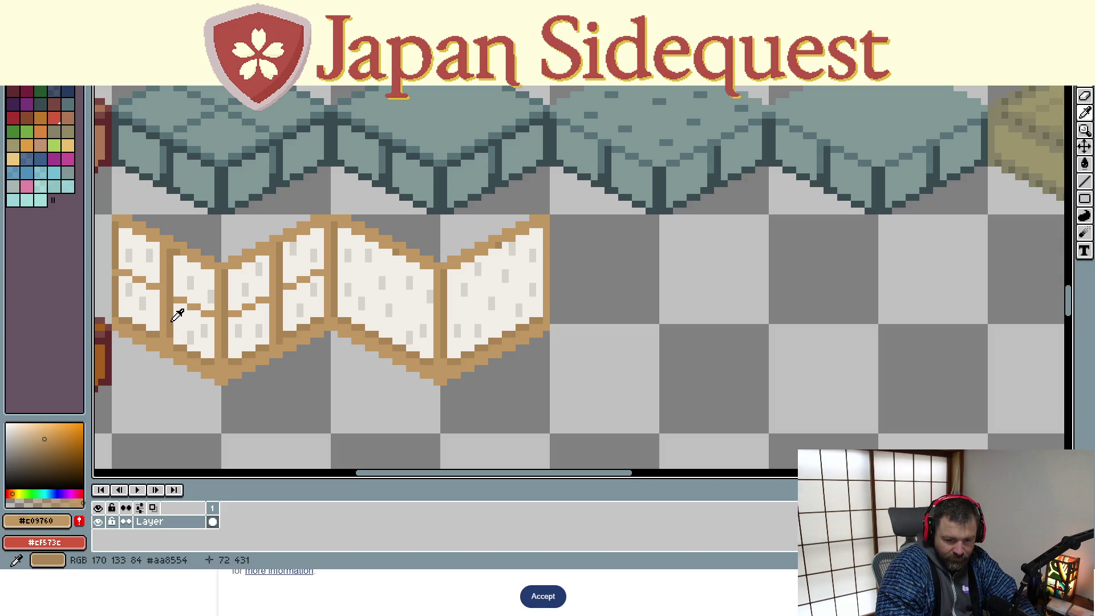
left_click(173, 320)
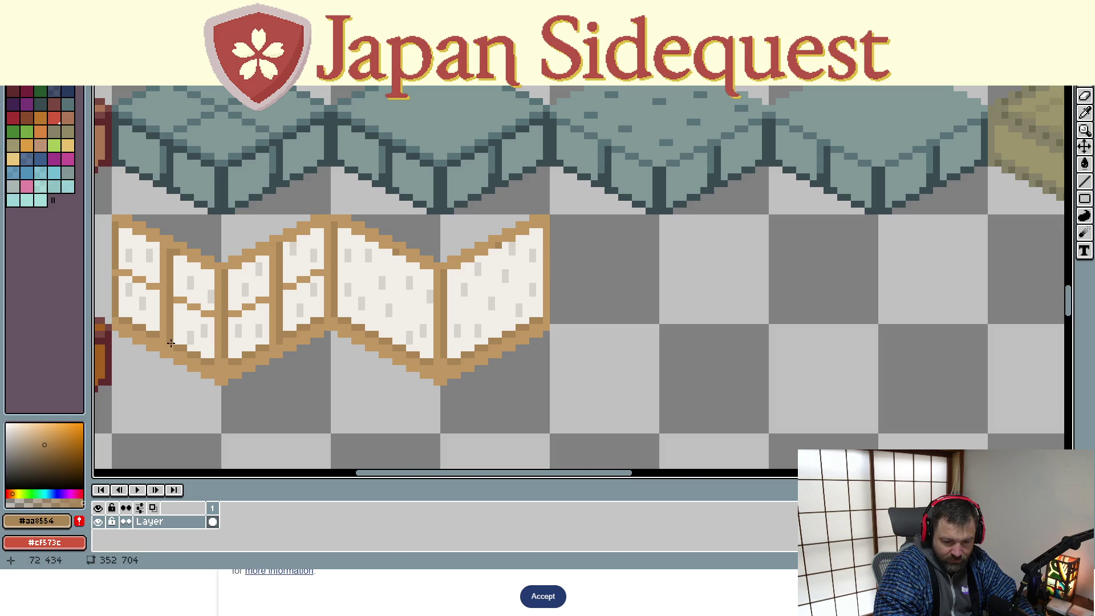
scroll(367, 400, "down", 2)
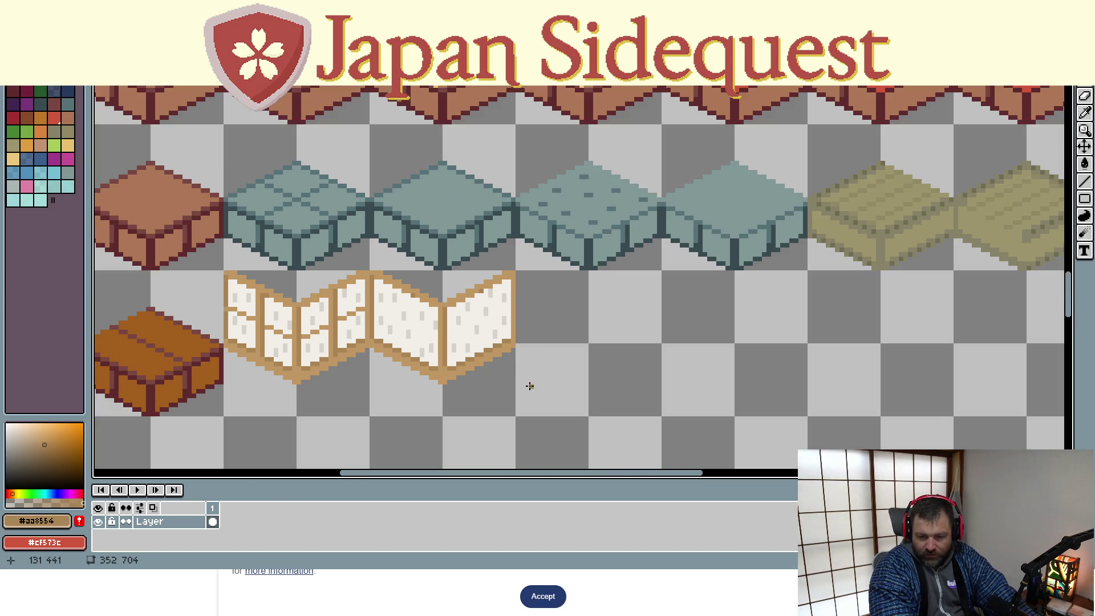
Pan to show all three tile rows and switch to the Rectangular Marquee tool
scroll(528, 388, "down", 1)
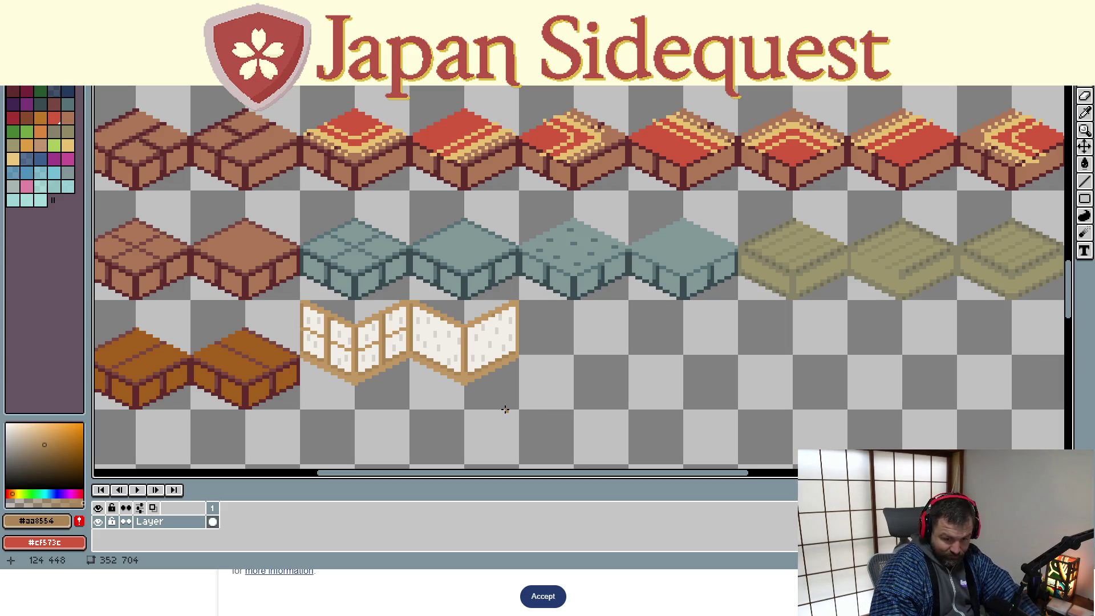
scroll(253, 212, "left", 3)
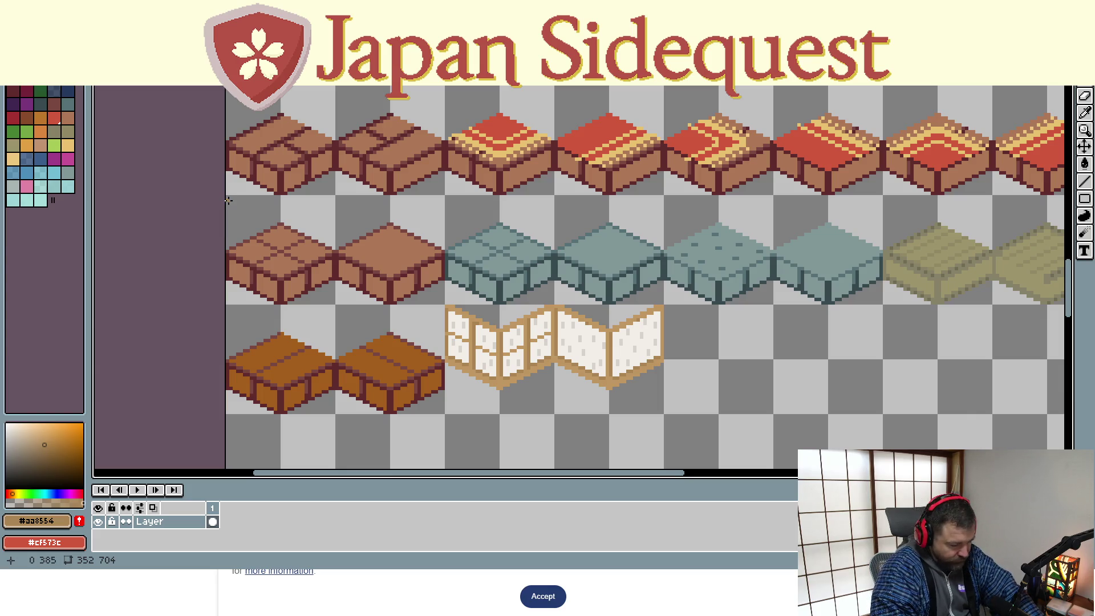
key("m")
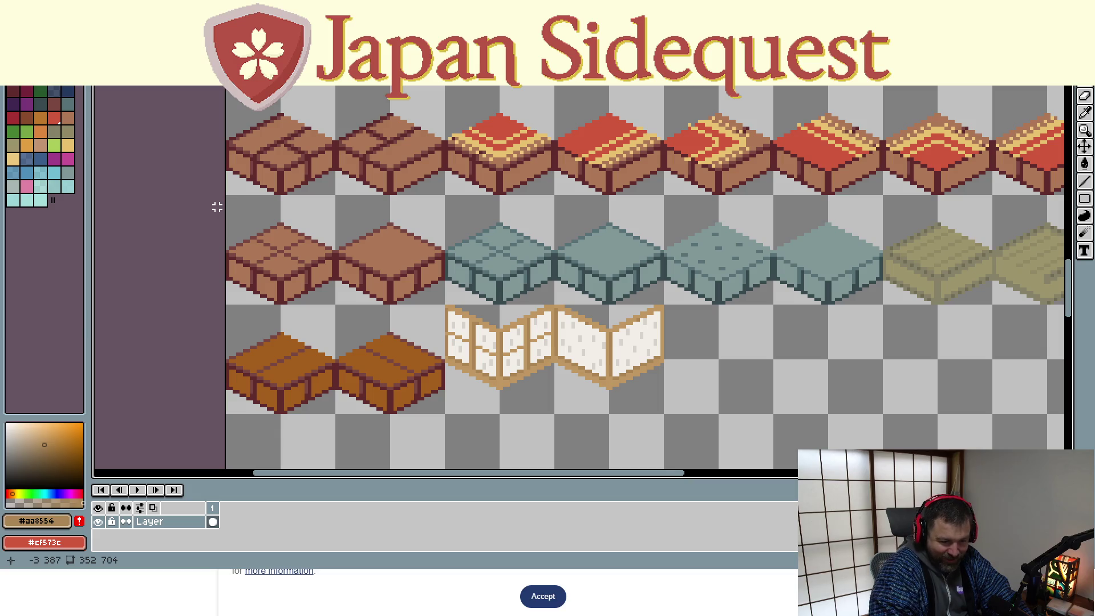
Copy the brown cross-patterned tile to the right of the shoji screens and confirm placement
mouse_move(227, 197)
left_mouse_down()
mouse_move(254, 262)
mouse_move(338, 307)
left_mouse_up()
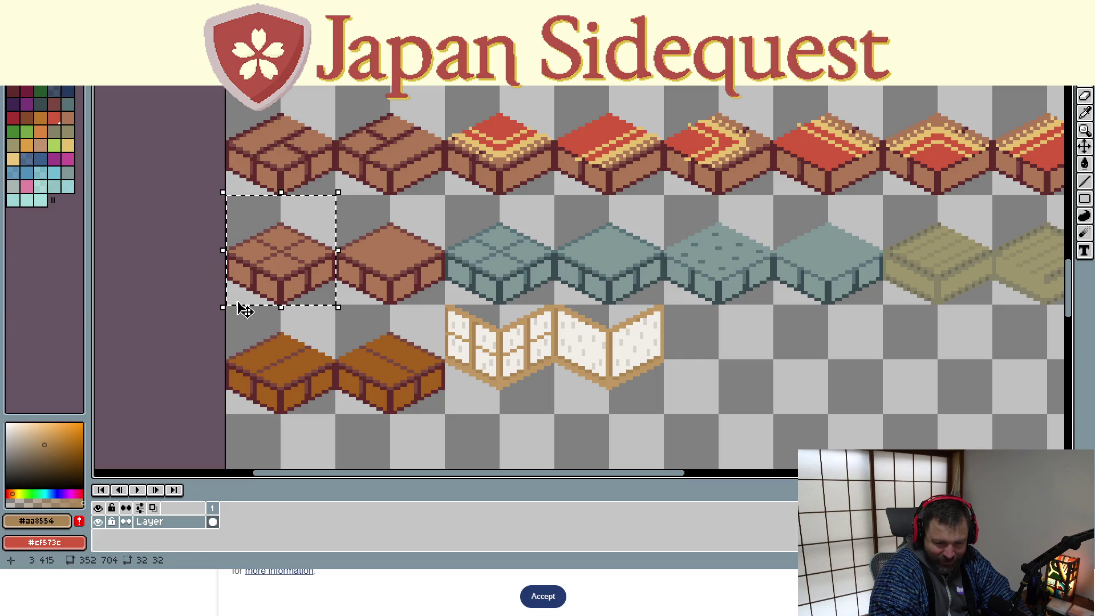
mouse_move(256, 247)
left_mouse_down()
mouse_move(641, 359)
mouse_move(746, 359)
mouse_move(724, 355)
left_mouse_up()
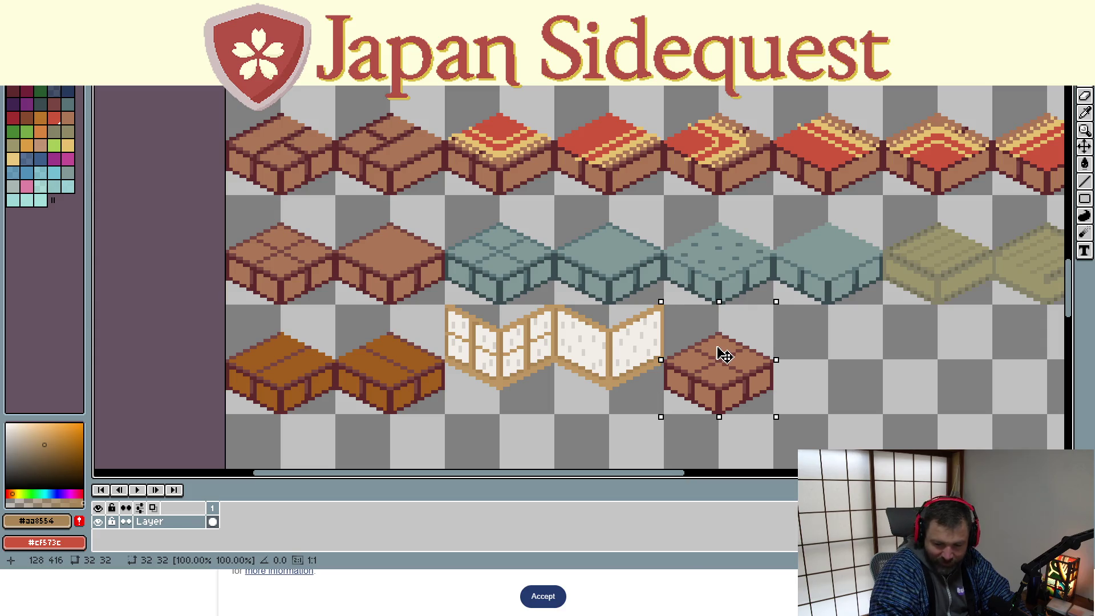
key("Return")
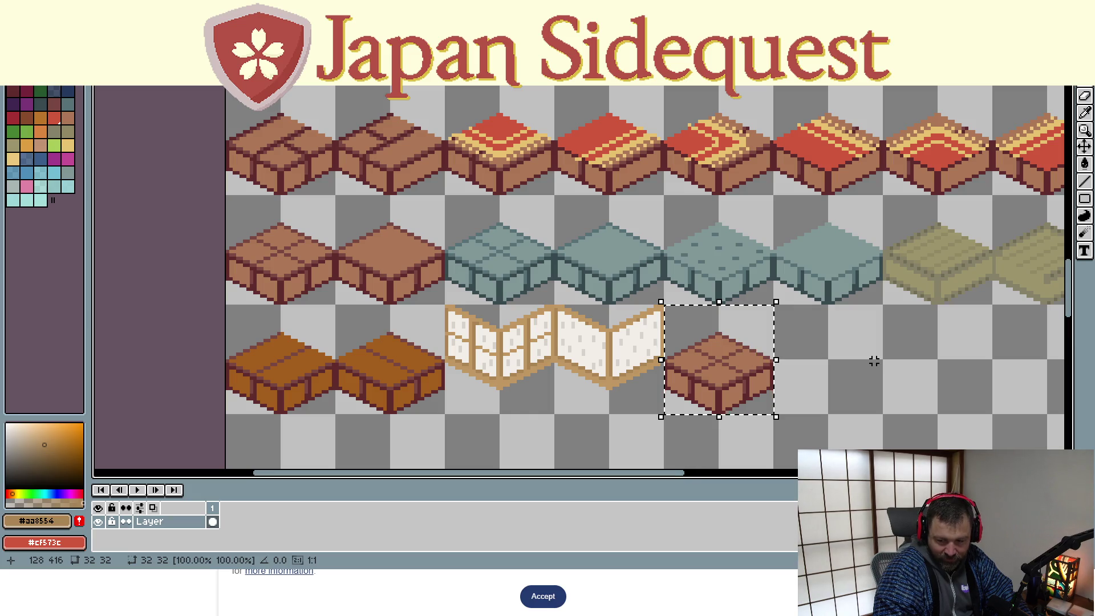
left_click_drag(784, 378, 575, 396)
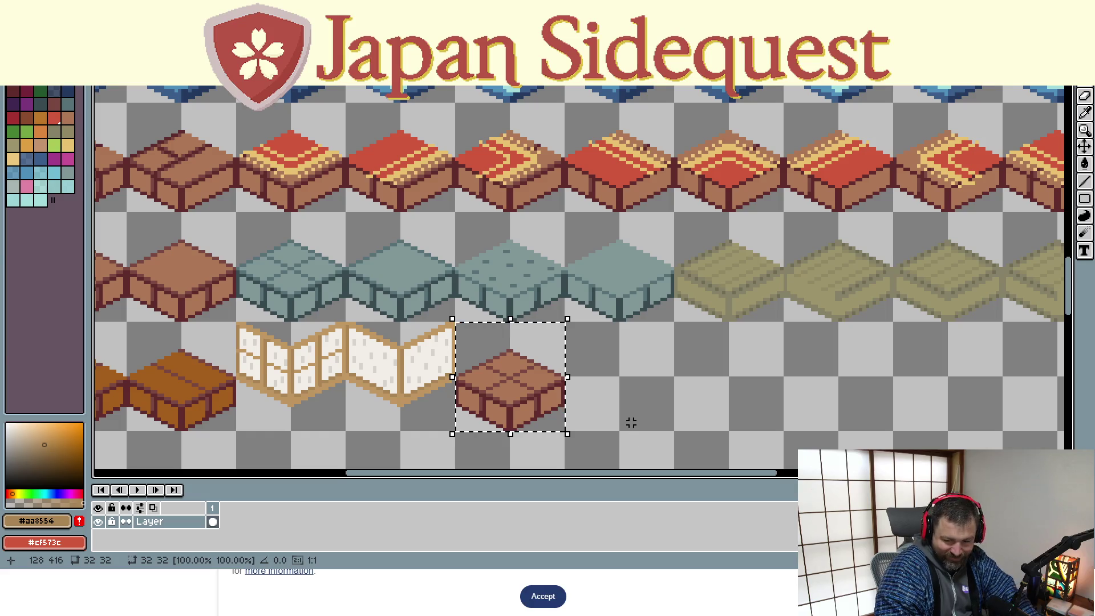
left_click_drag(631, 421, 587, 362)
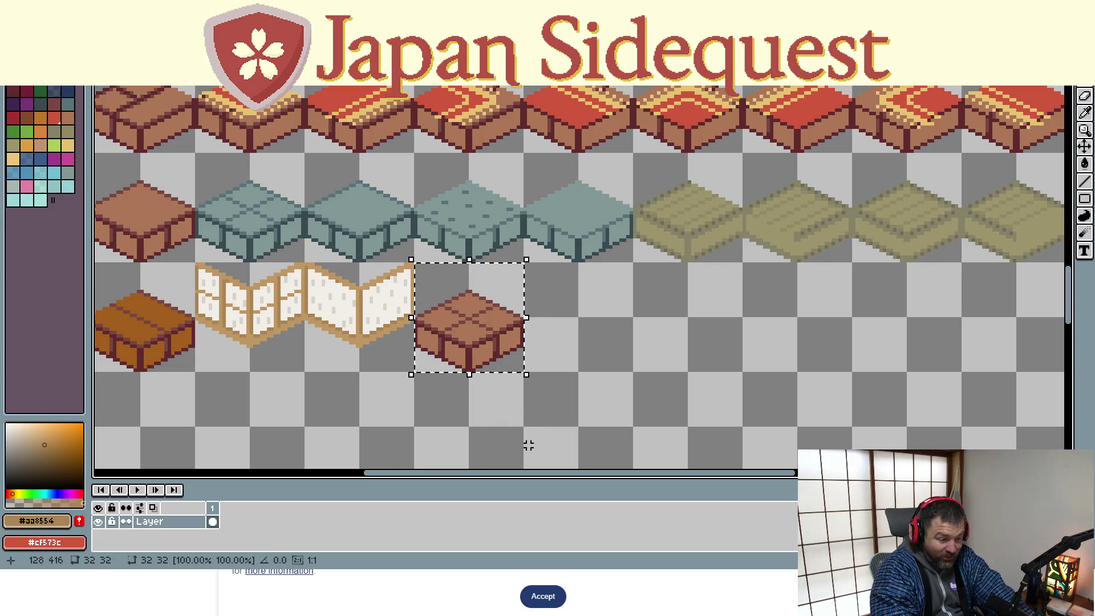
Deselect, then eyedrop the off-white of the shoji paper
left_click(514, 398)
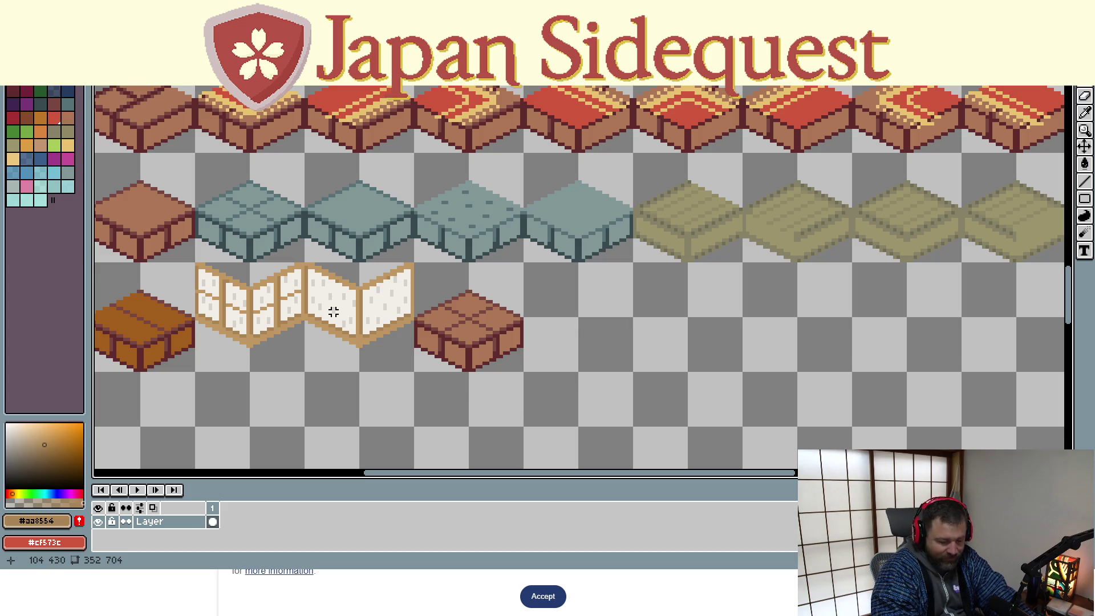
left_click(346, 301, "alt")
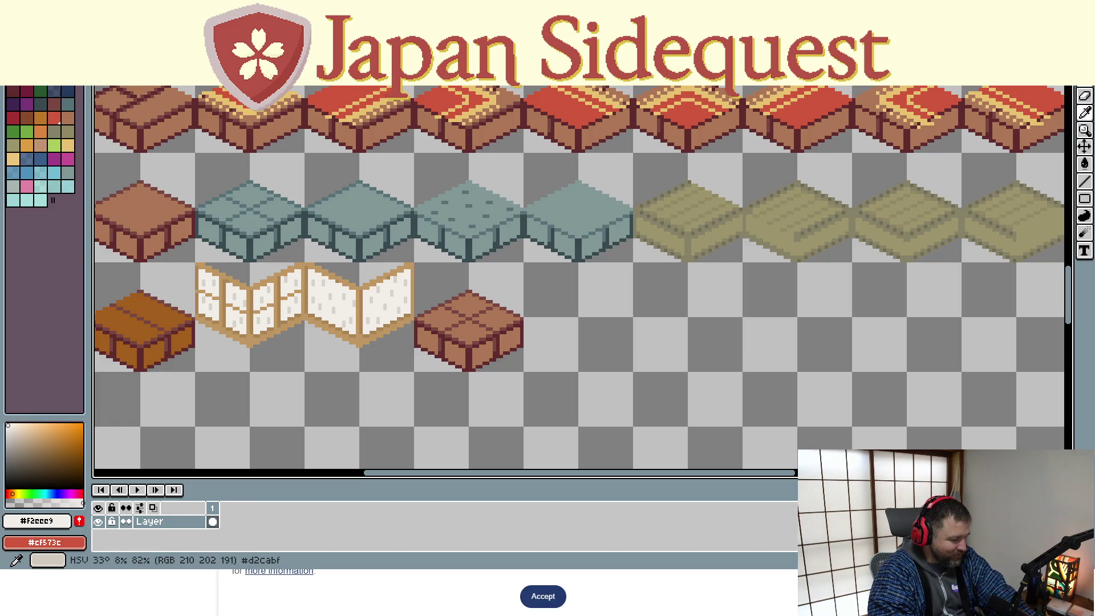
key("alt+Tab")
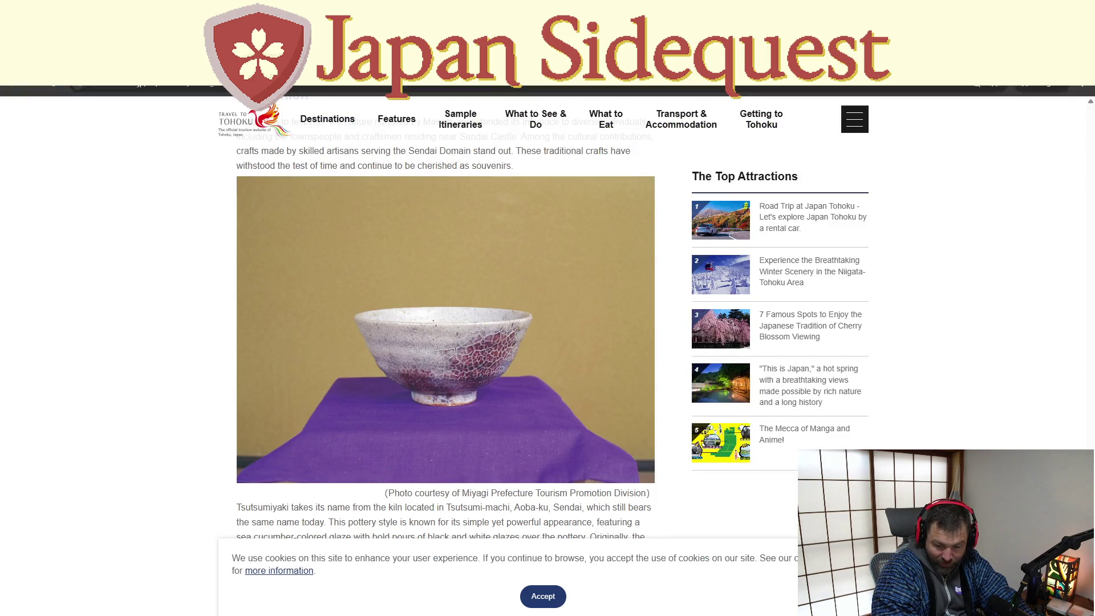
On the Tsutsumiyaki pottery article, focus the address bar for a new search
left_click(538, 87)
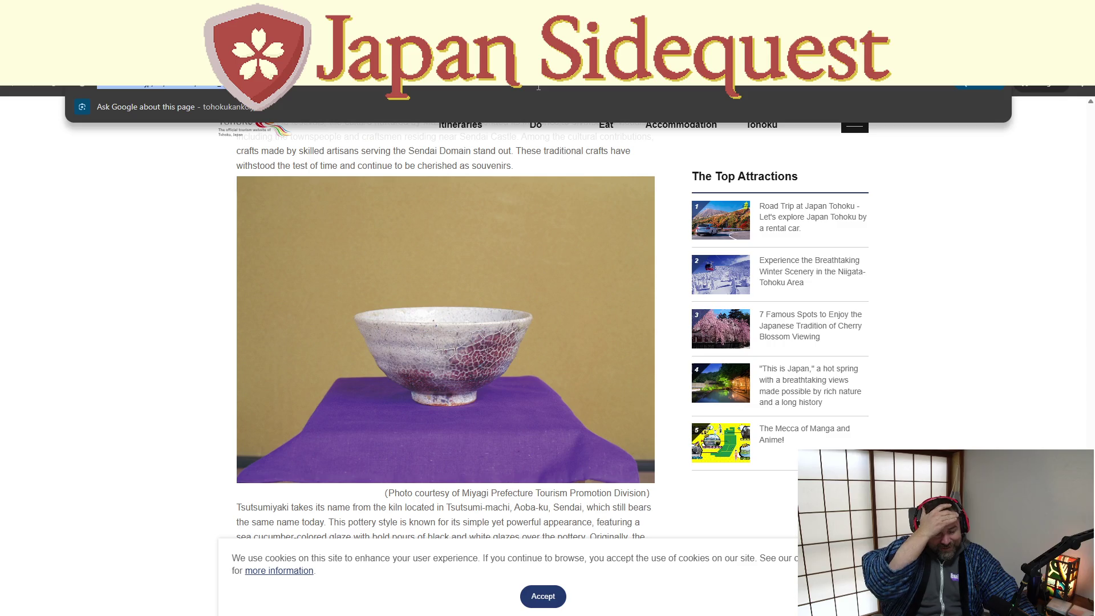
Search Google for 'miyajima deer' and look over the results
type("miyajim")
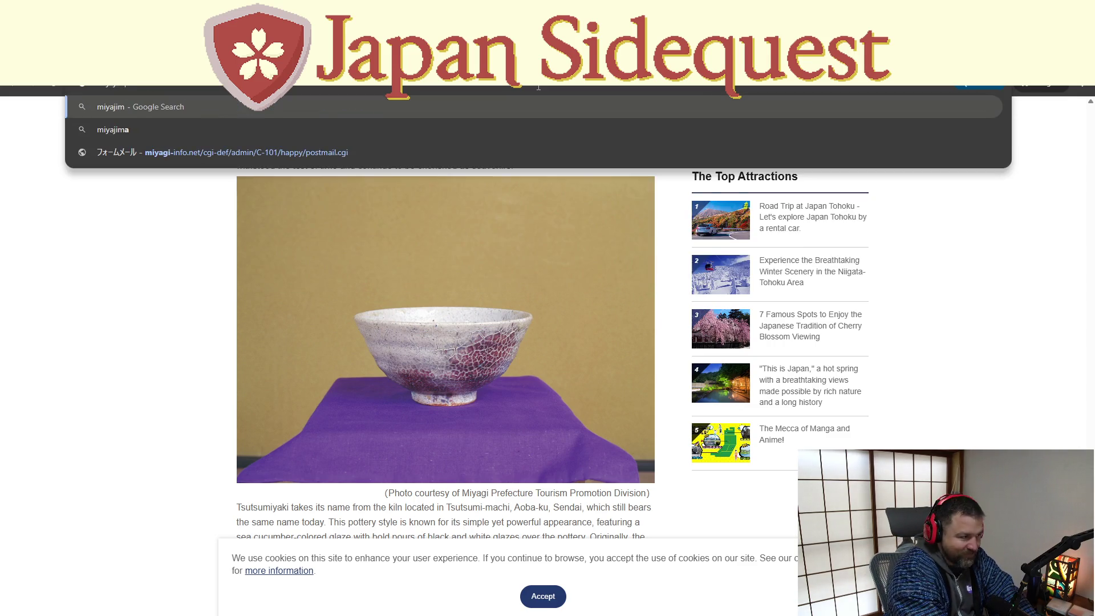
type("a deer")
key("Return")
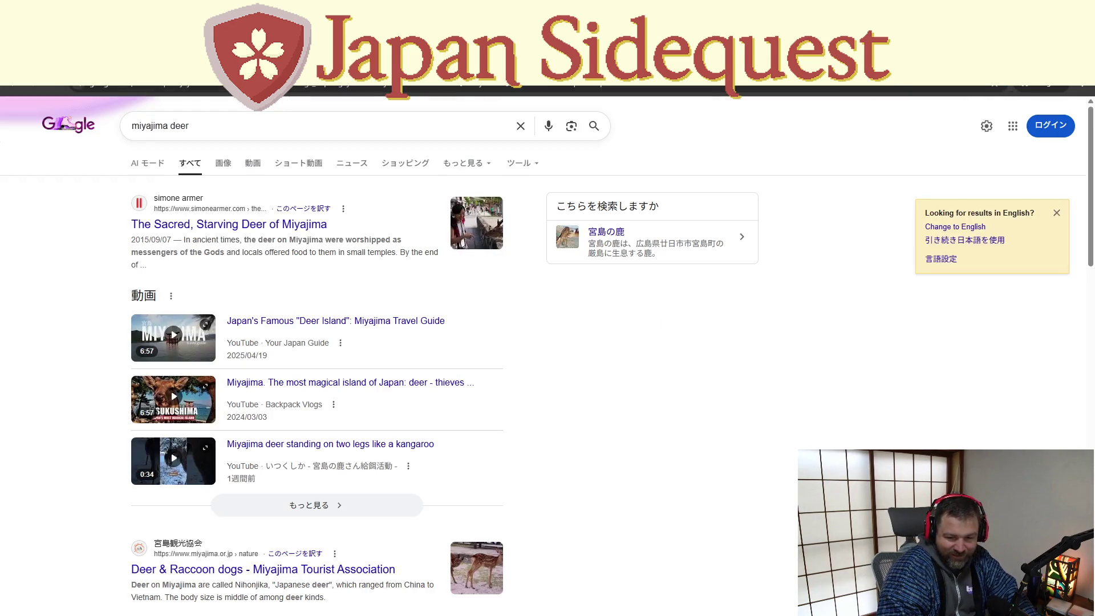
scroll(331, 267, "down", 3)
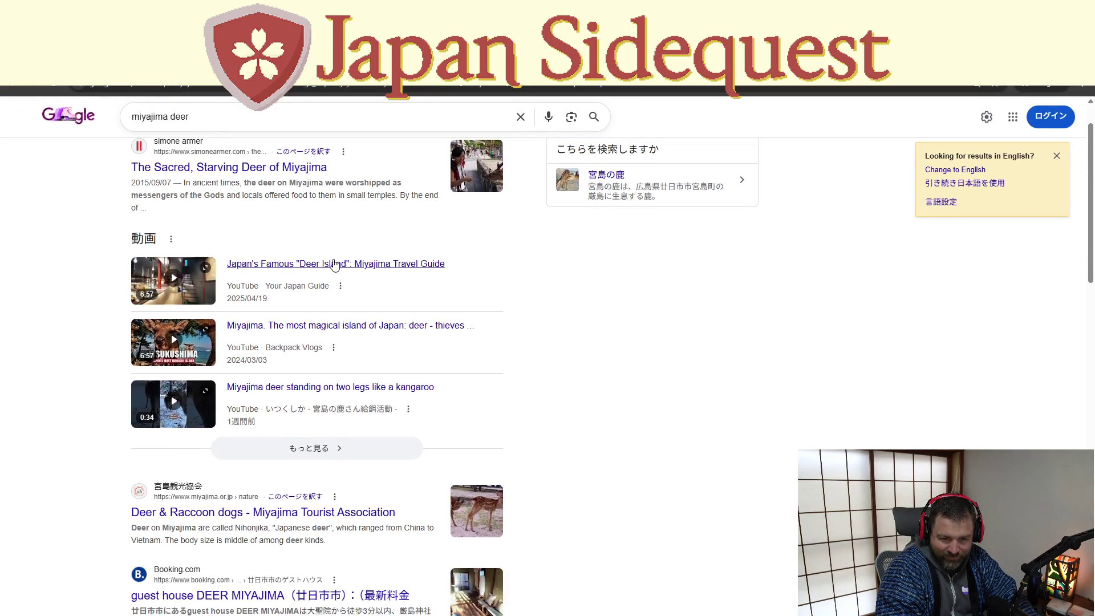
scroll(331, 267, "up", 3)
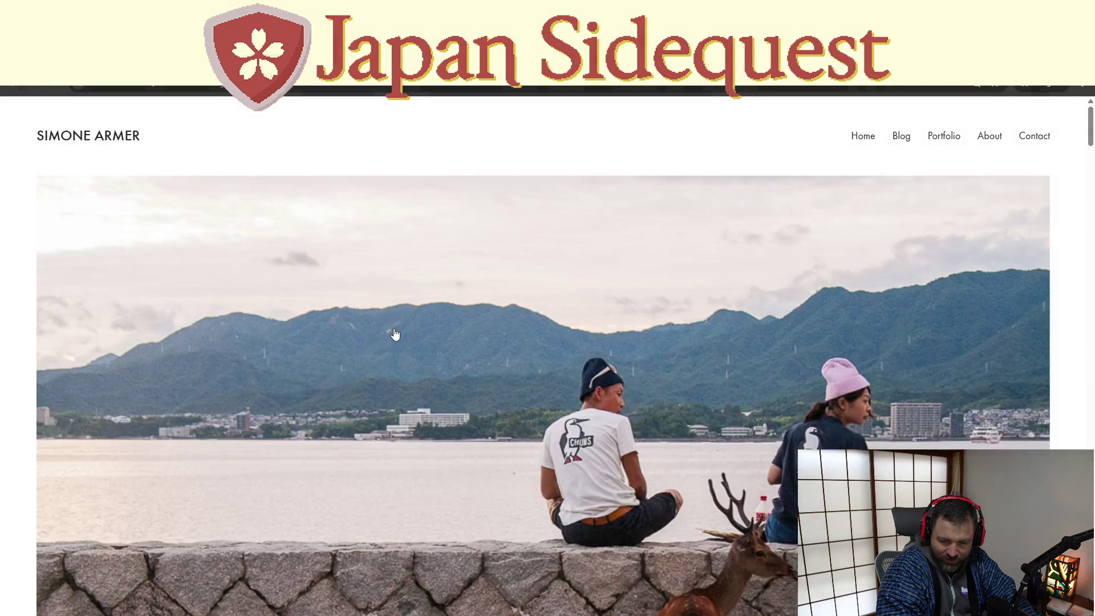
scroll(394, 333, "down", 3)
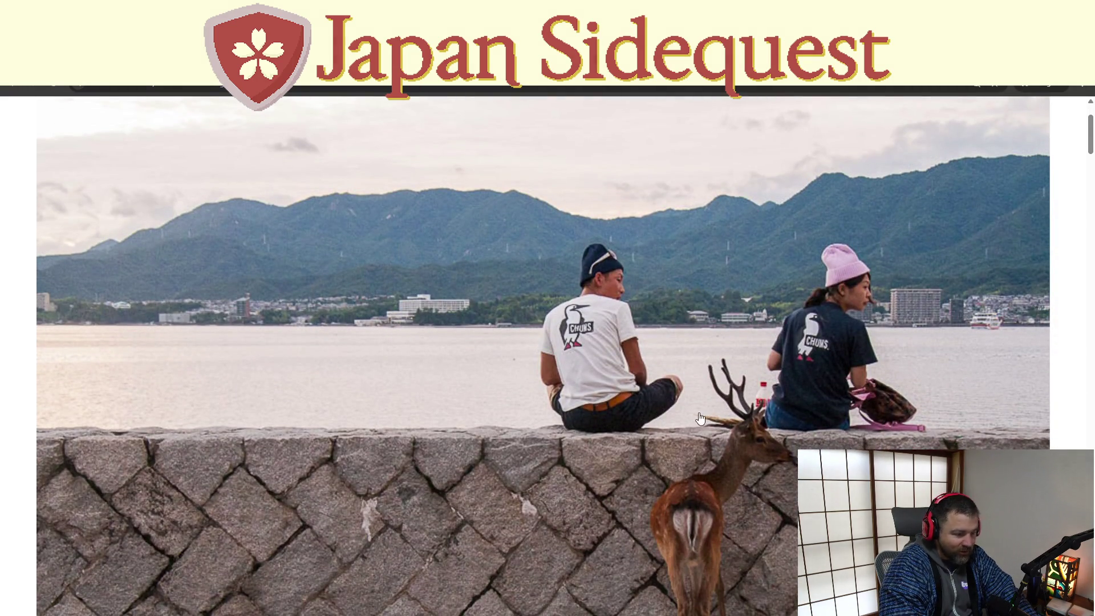
scroll(623, 439, "down", 1)
scroll(623, 440, "down", 2)
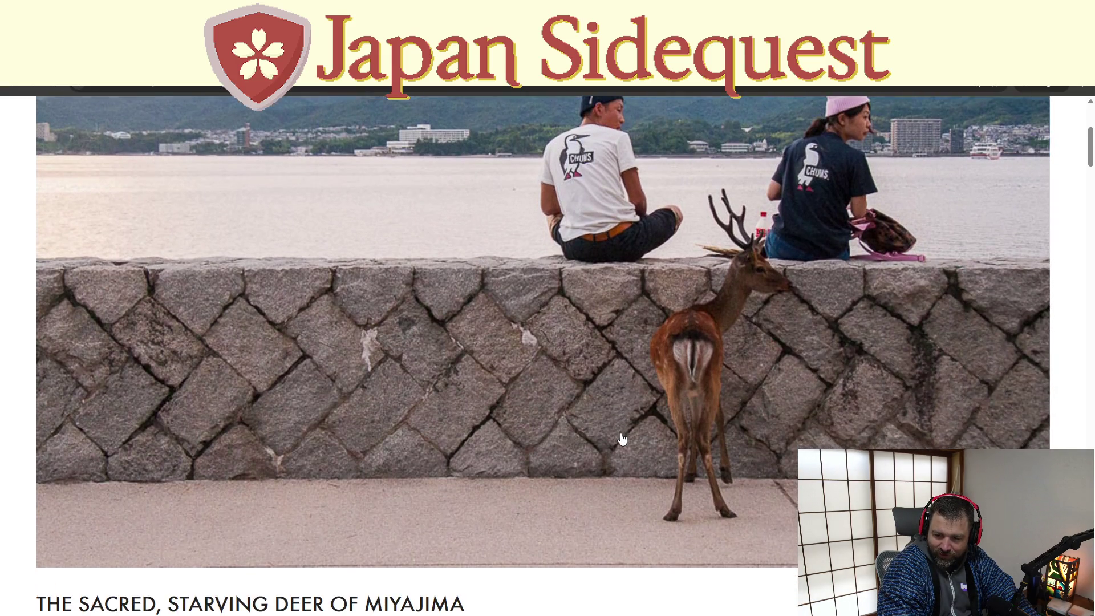
scroll(622, 439, "up", 1)
scroll(622, 439, "up", 2)
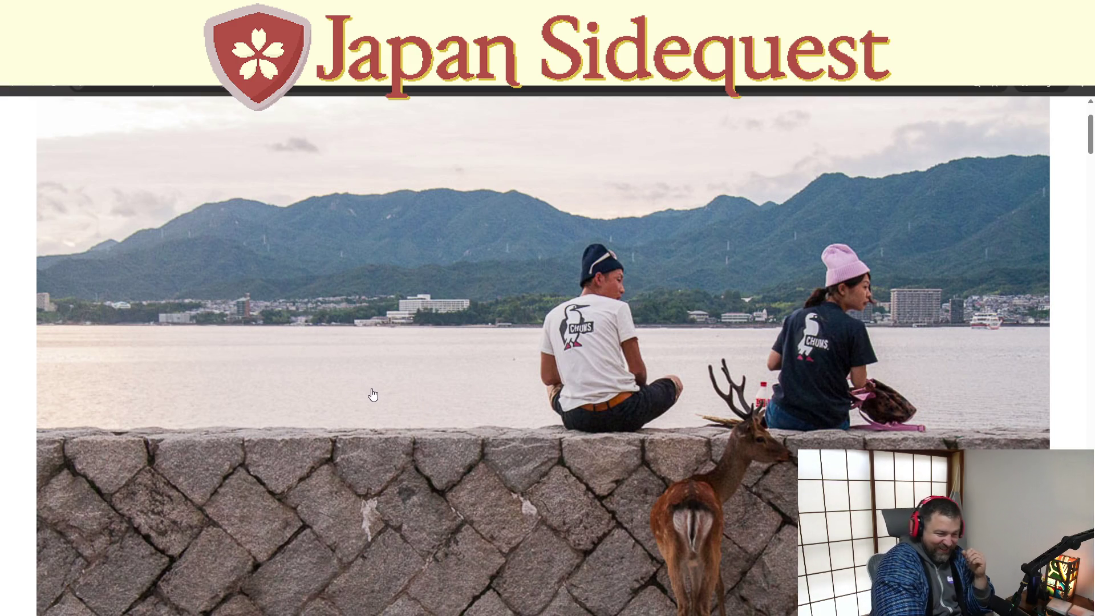
scroll(430, 389, "up", 1)
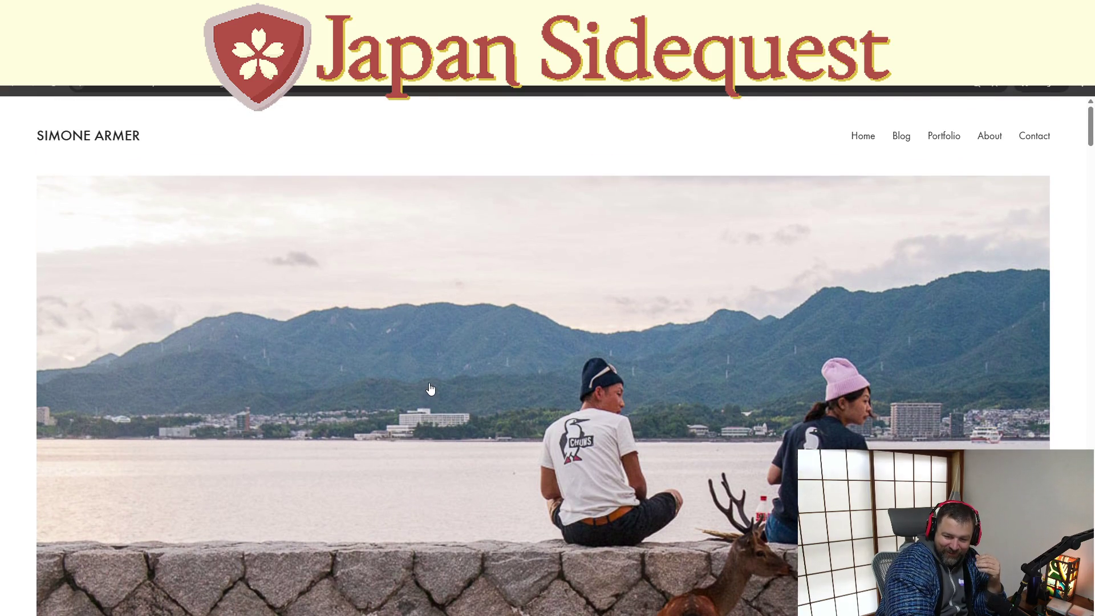
scroll(433, 399, "down", 1)
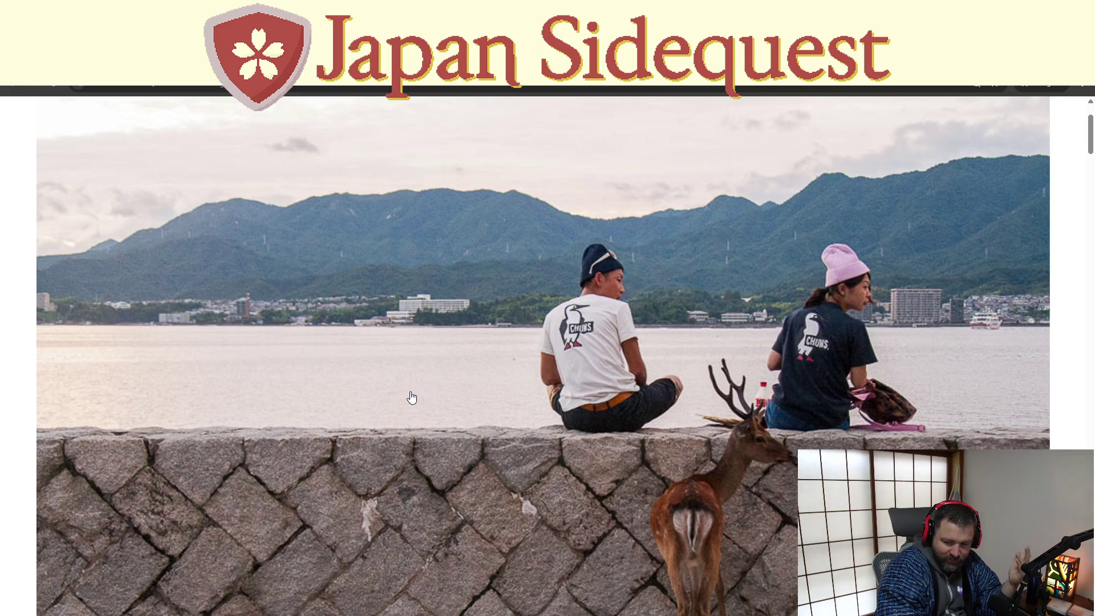
scroll(413, 398, "down", 2)
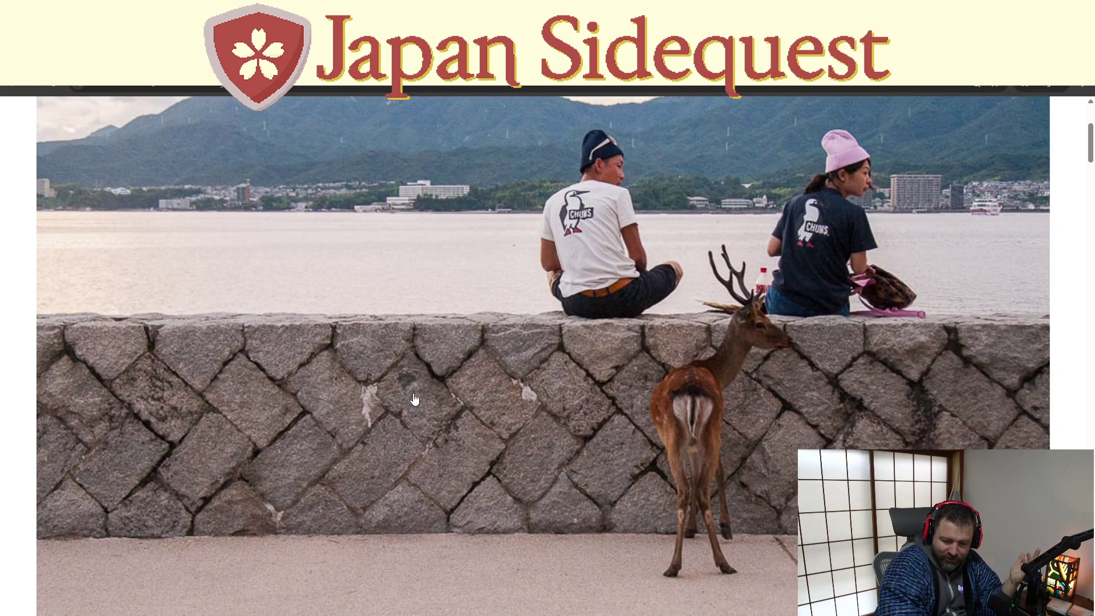
scroll(415, 400, "up", 3)
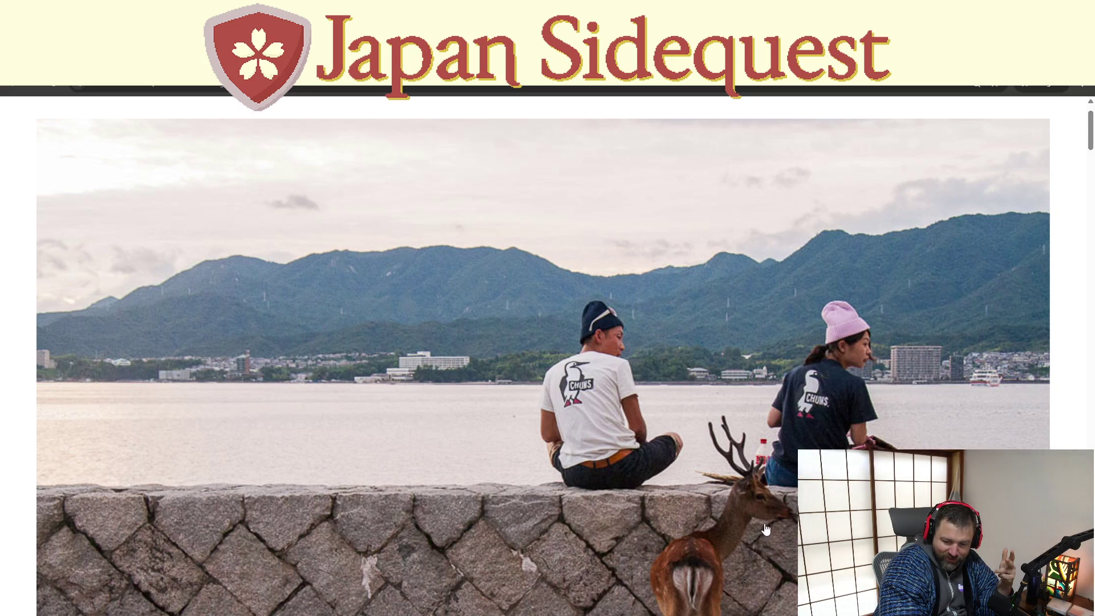
scroll(765, 528, "down", 2)
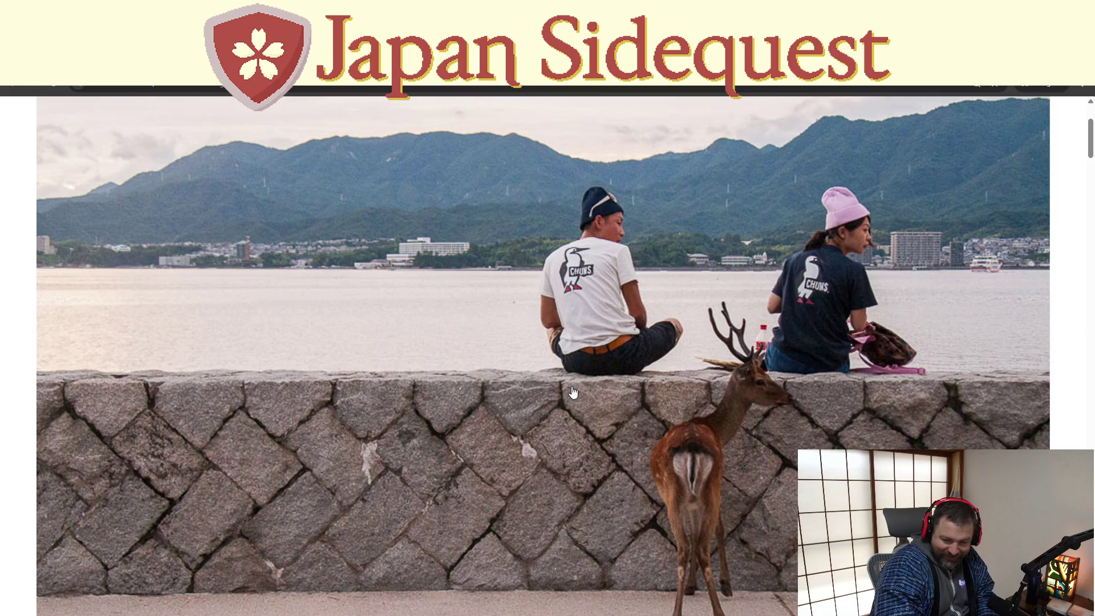
scroll(573, 393, "down", 10)
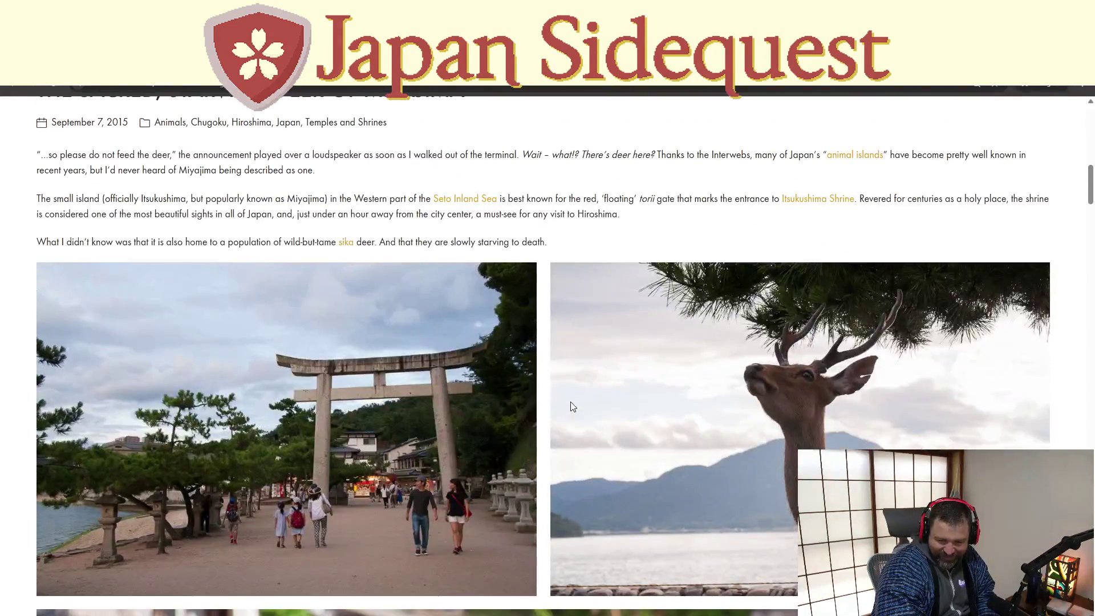
scroll(572, 407, "down", 3)
scroll(572, 407, "down", 4)
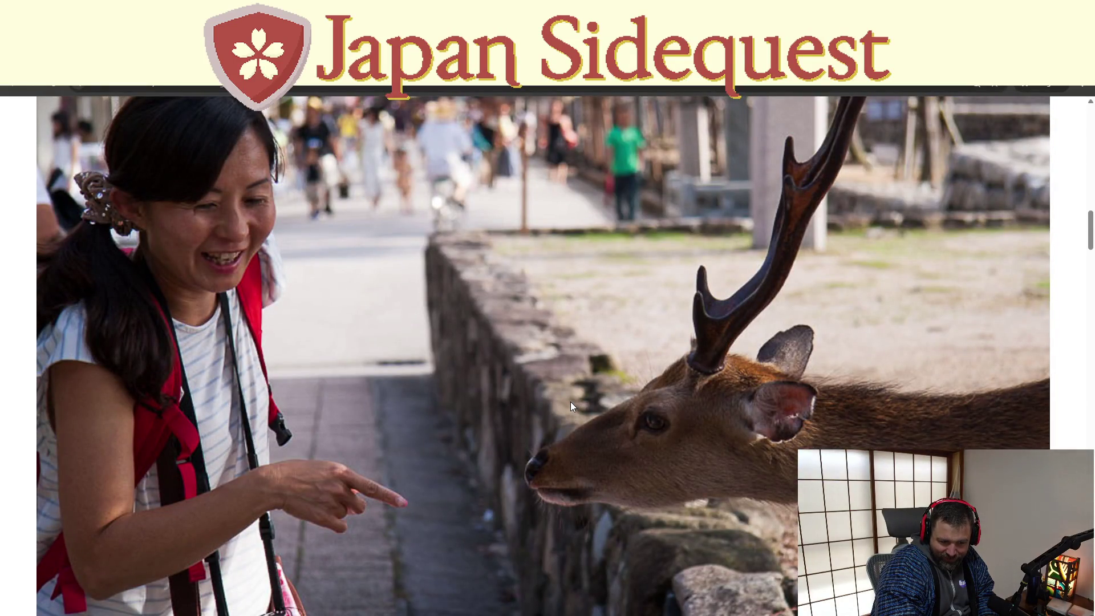
scroll(570, 401, "down", 10)
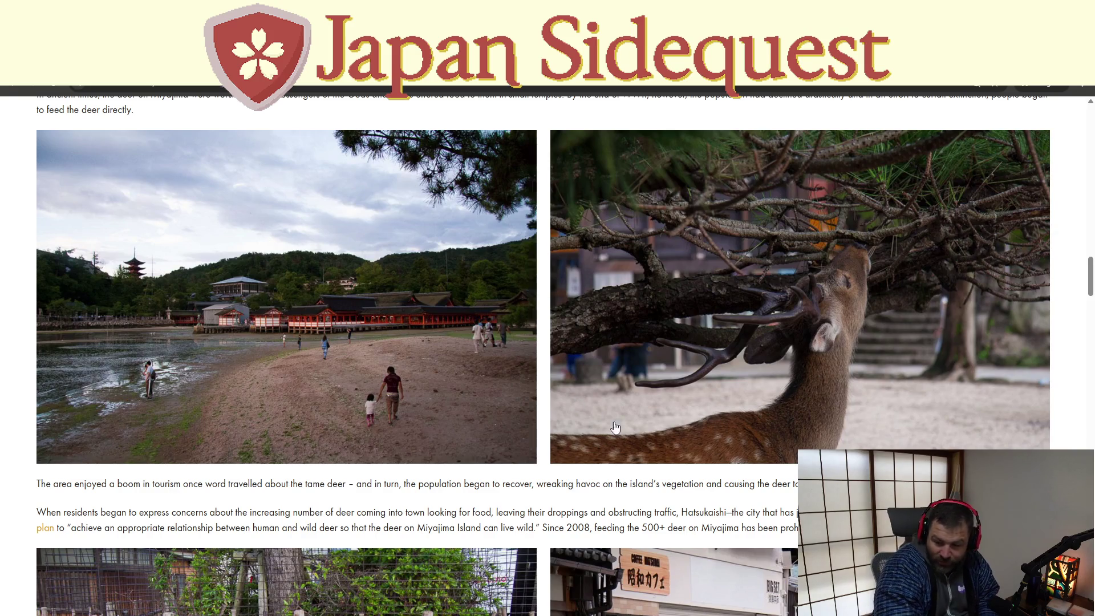
scroll(615, 428, "down", 3)
scroll(618, 356, "down", 3)
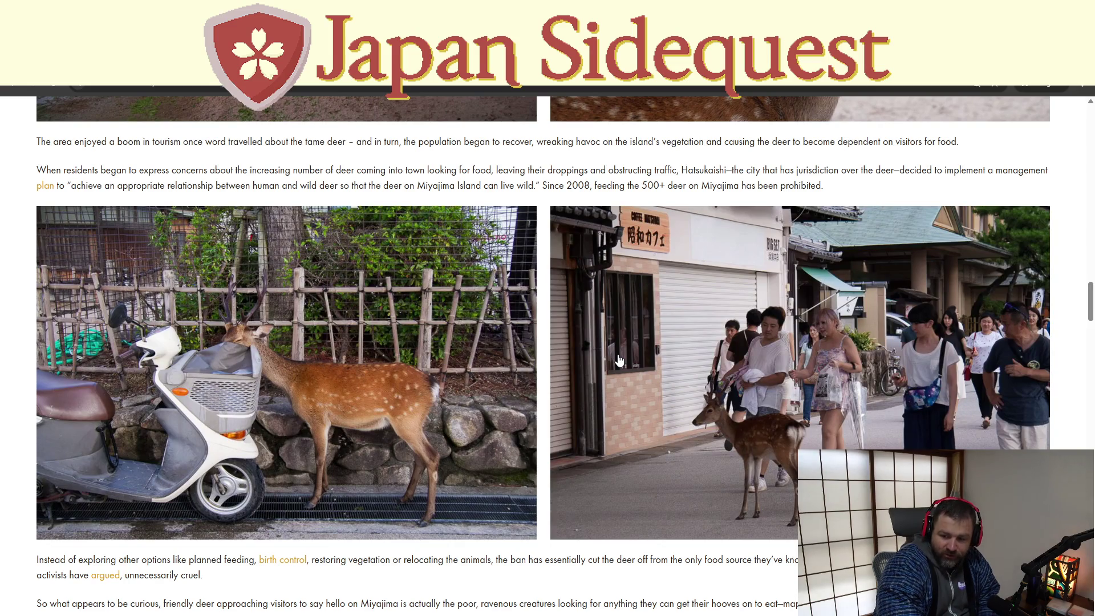
scroll(619, 360, "down", 4)
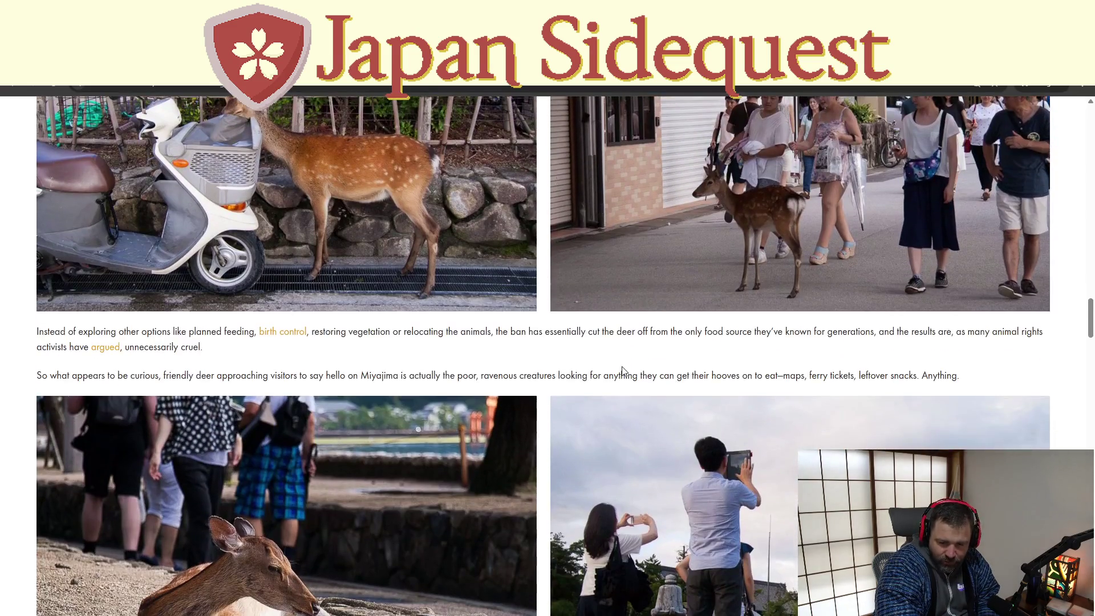
scroll(622, 368, "down", 3)
scroll(622, 368, "down", 2)
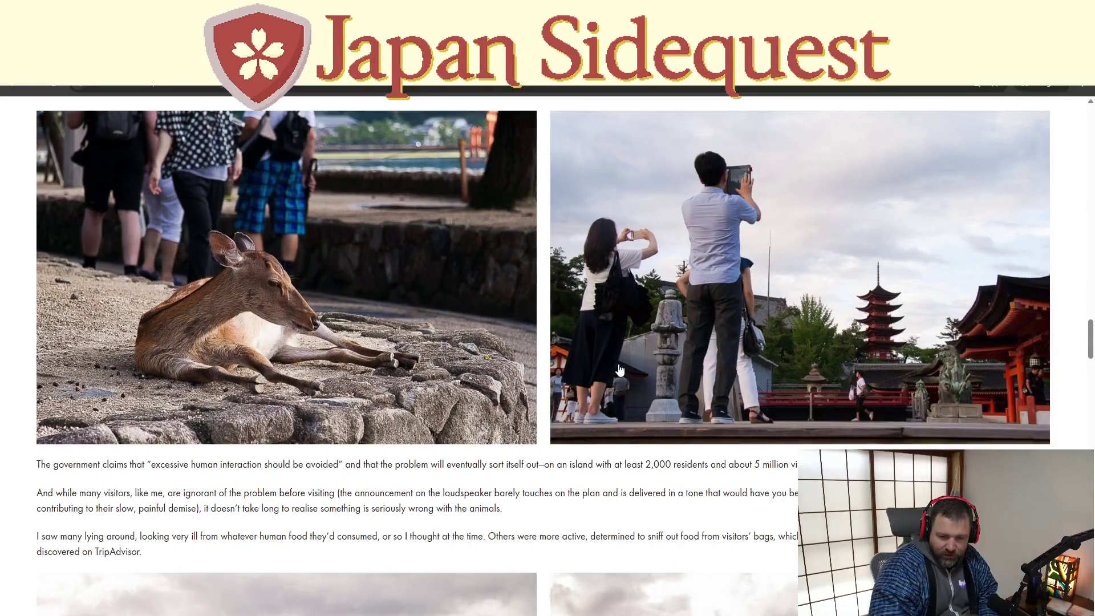
scroll(588, 360, "up", 1)
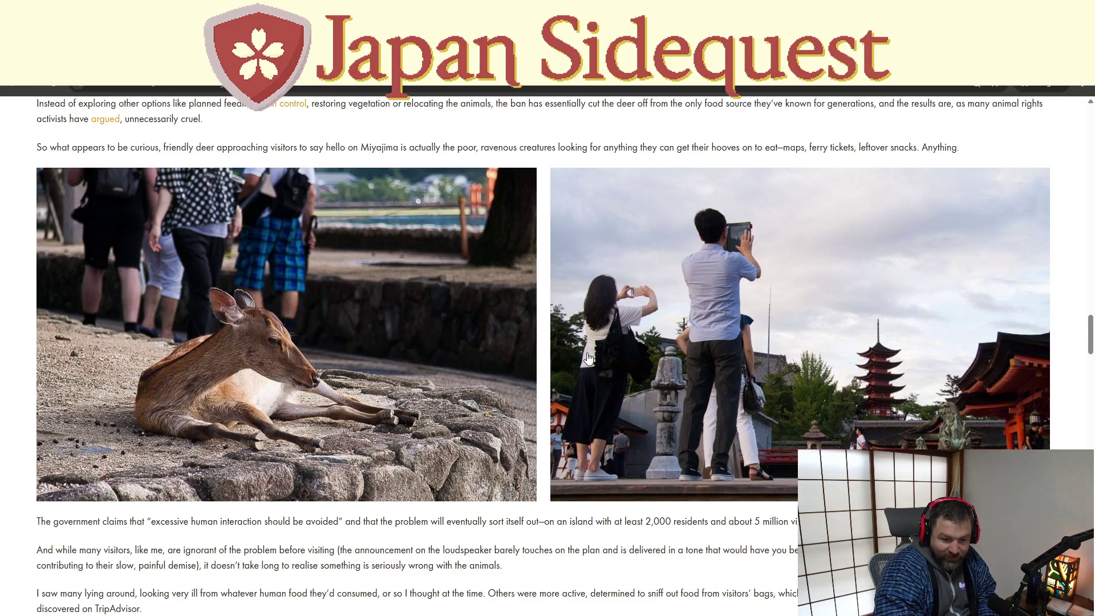
scroll(590, 354, "down", 8)
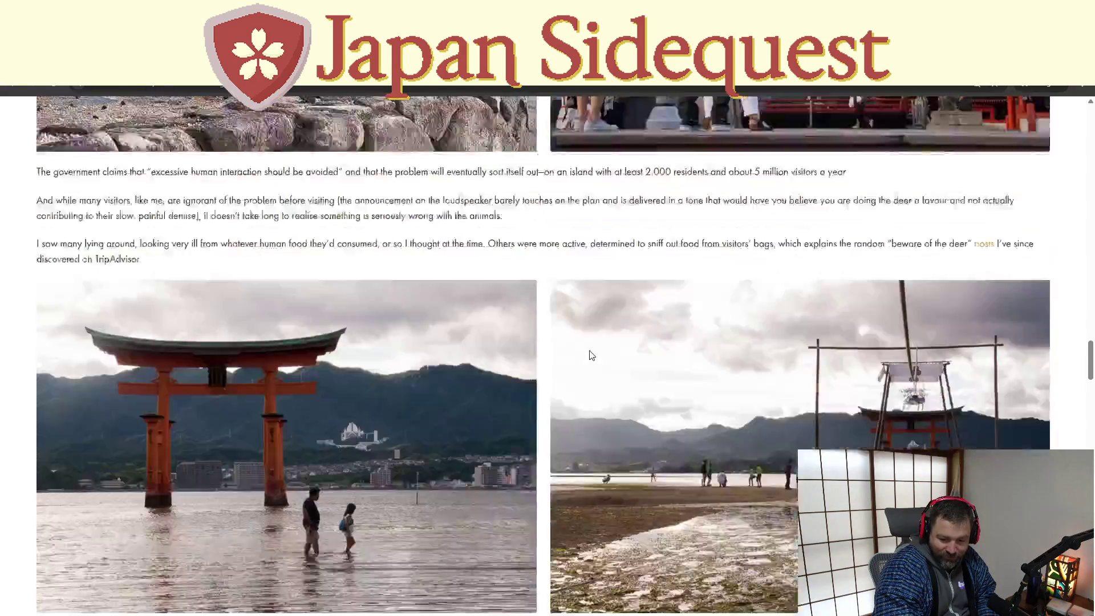
scroll(593, 349, "down", 6)
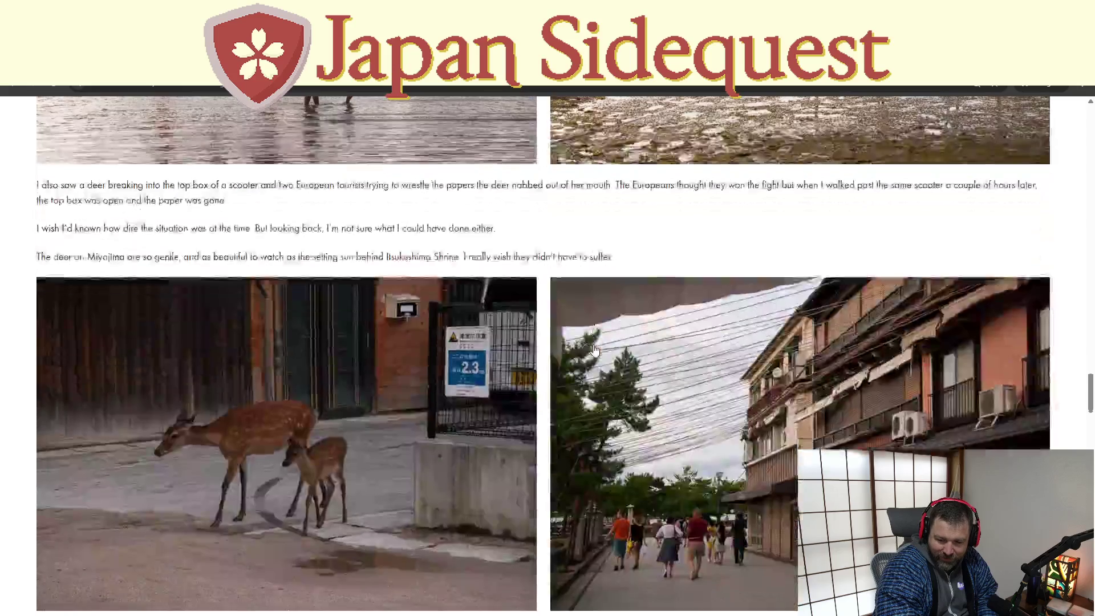
scroll(594, 350, "down", 3)
scroll(594, 351, "down", 8)
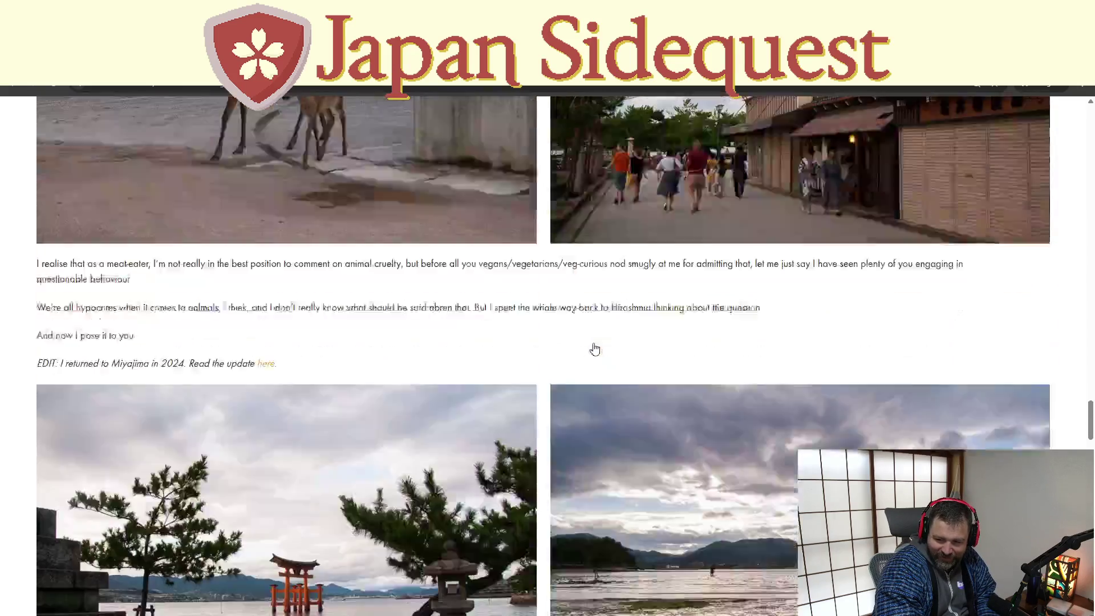
scroll(602, 337, "down", 6)
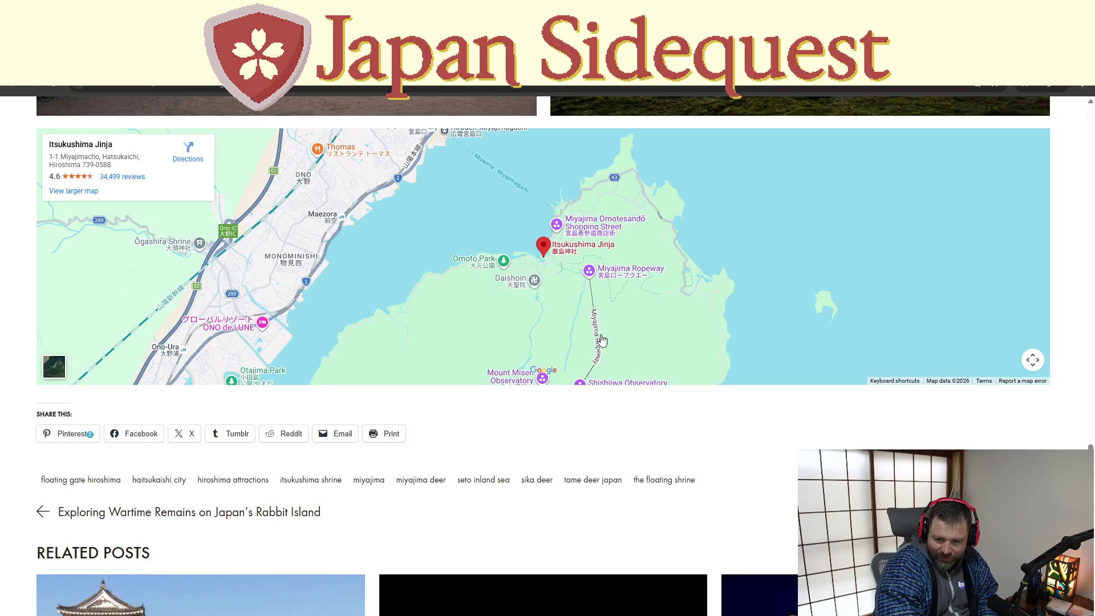
scroll(570, 337, "up", 15)
scroll(587, 348, "up", 15)
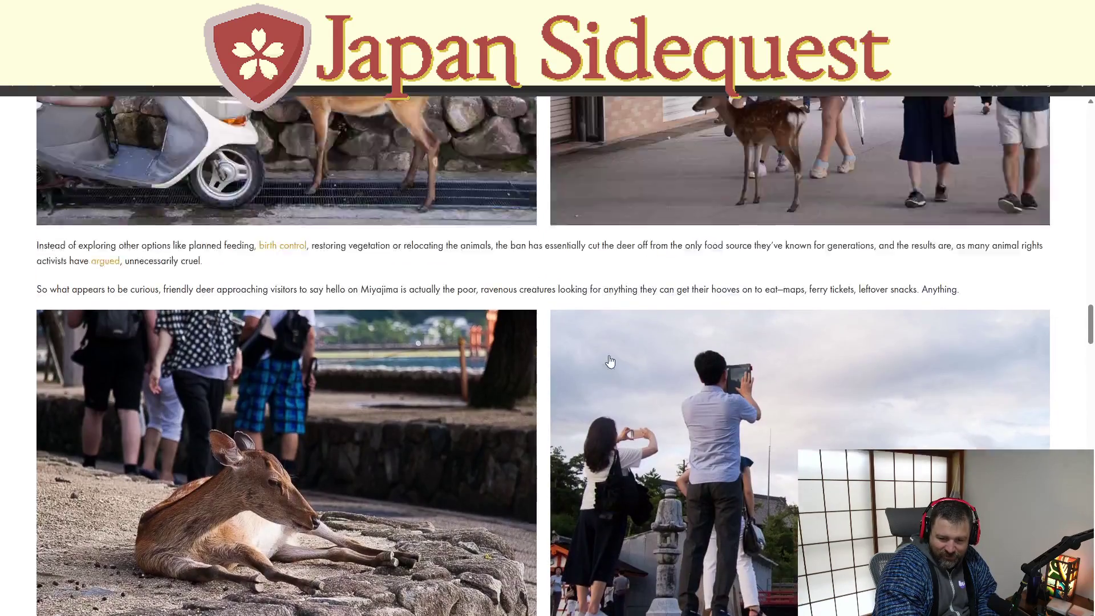
scroll(610, 360, "up", 3)
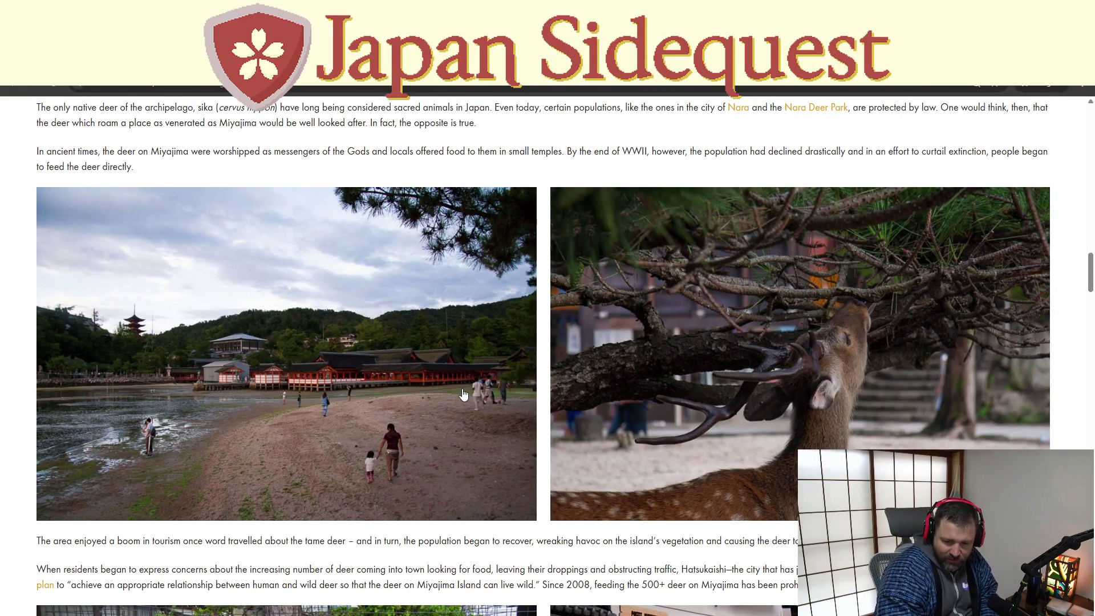
scroll(462, 400, "up", 6)
scroll(416, 379, "up", 14)
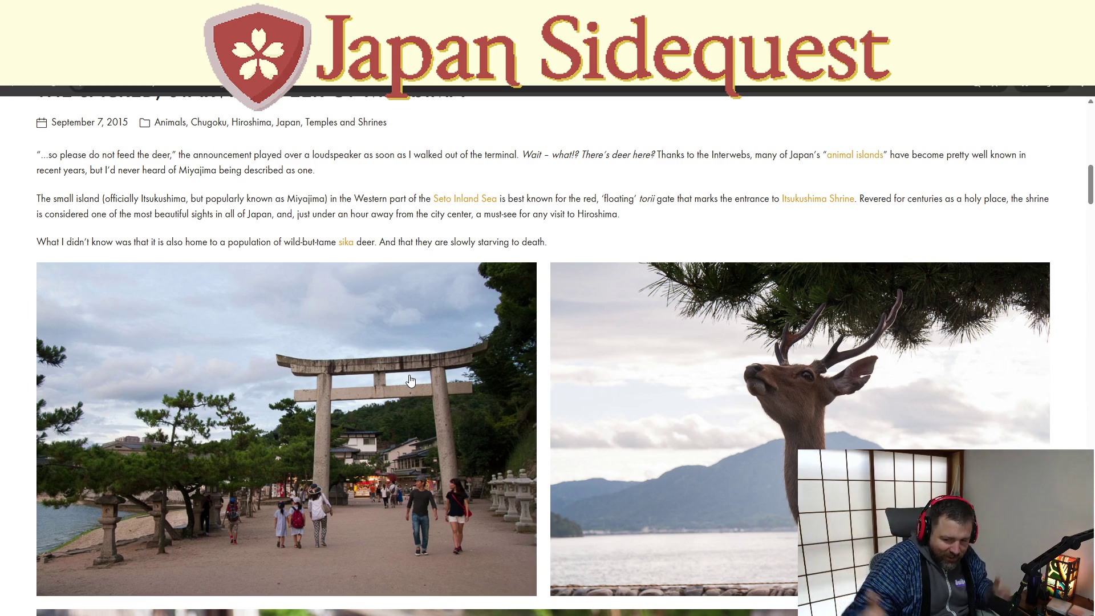
scroll(411, 381, "up", 5)
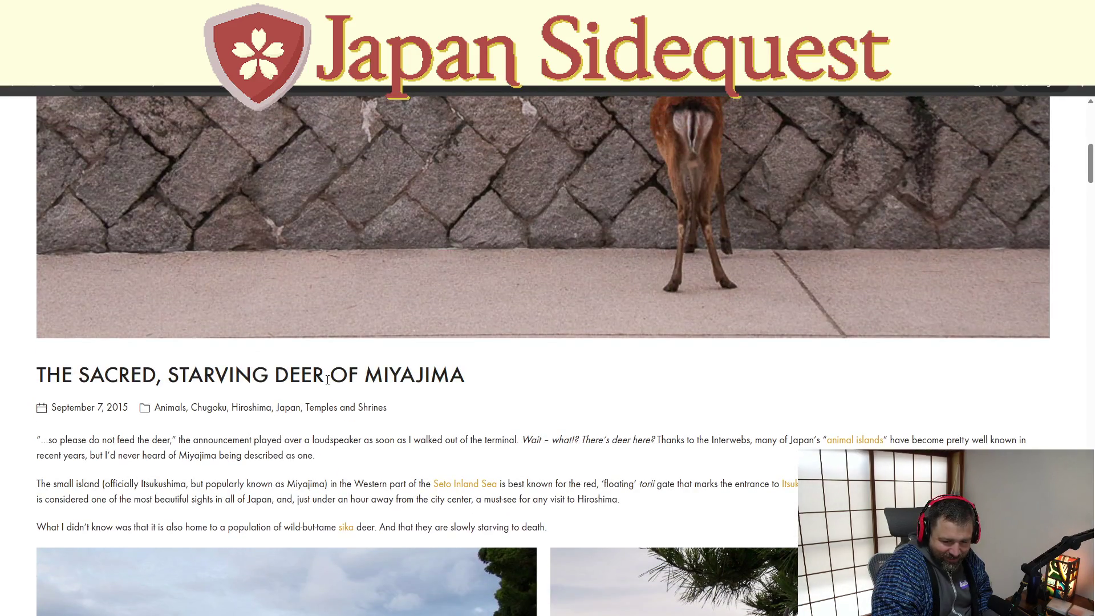
scroll(328, 380, "up", 8)
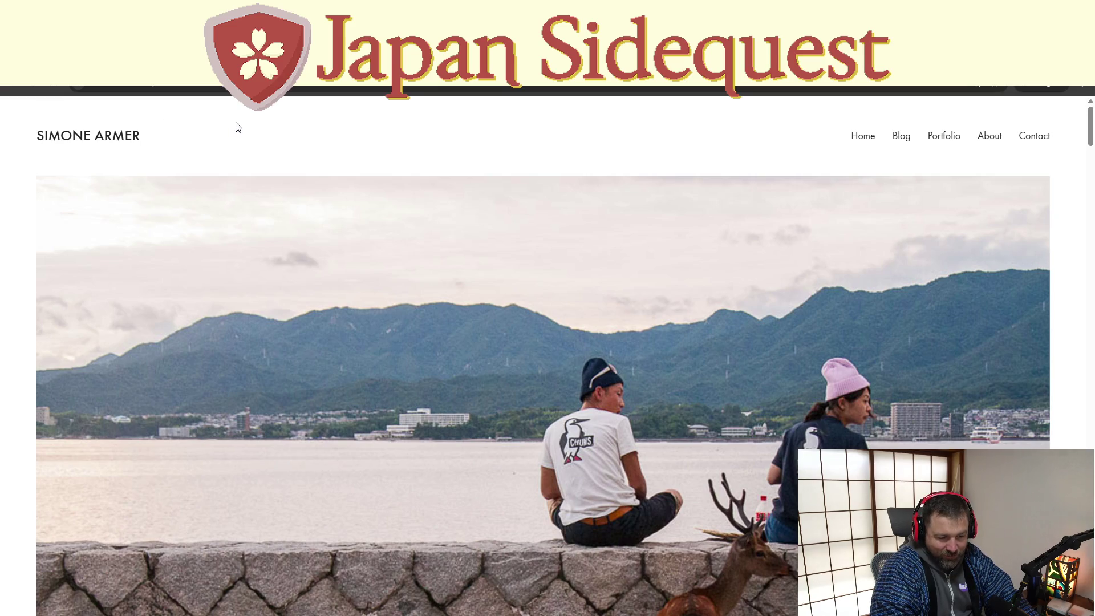
Run a Google search for 'japanese sento' and scroll through the results
left_click(313, 86)
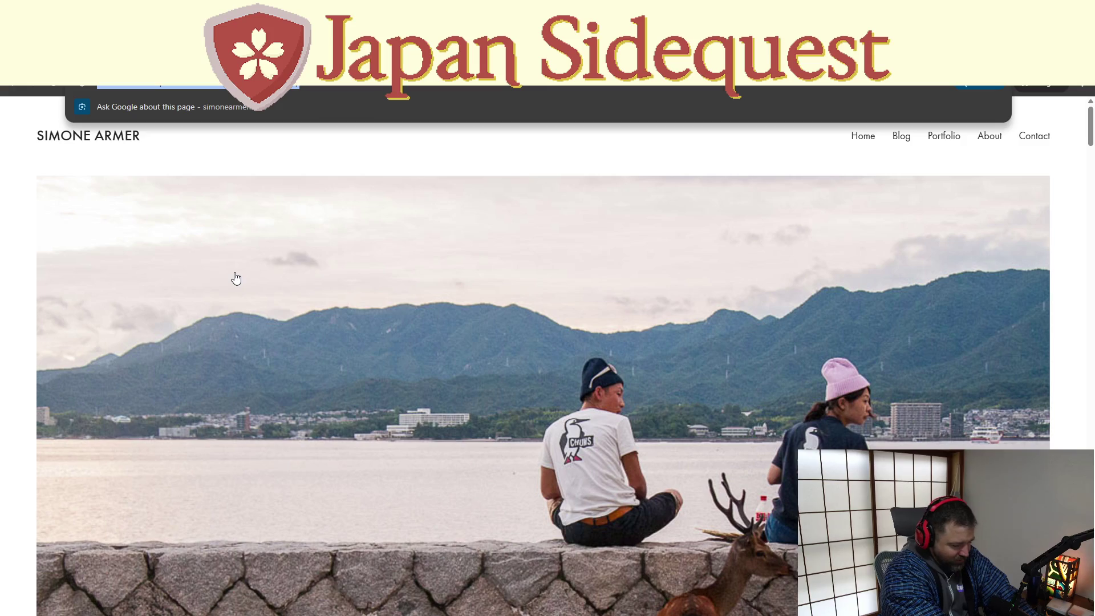
type("japanese")
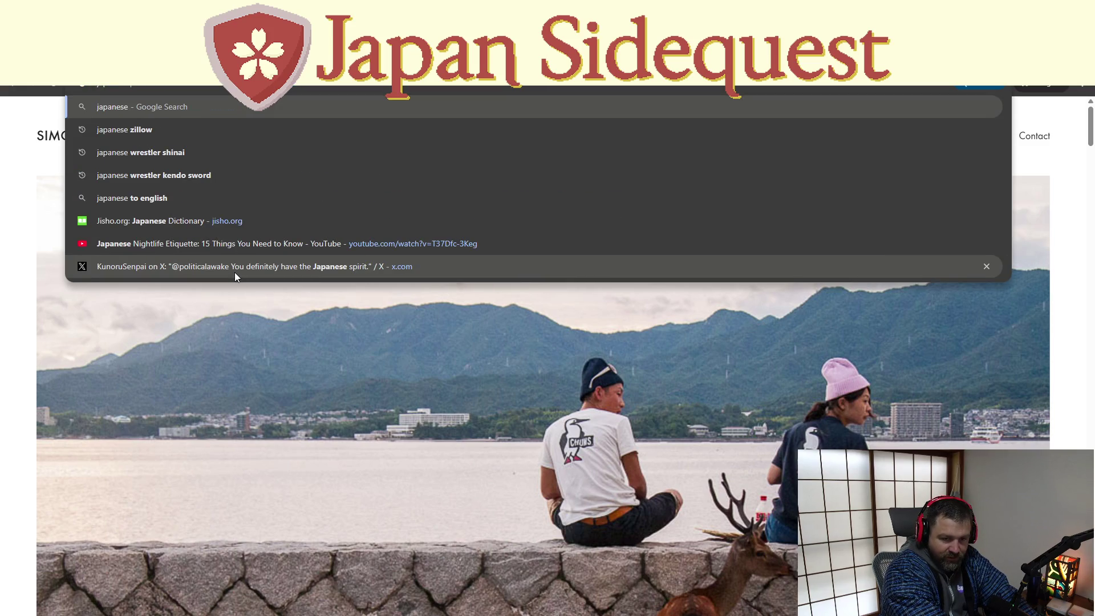
type(" sento")
key("Return")
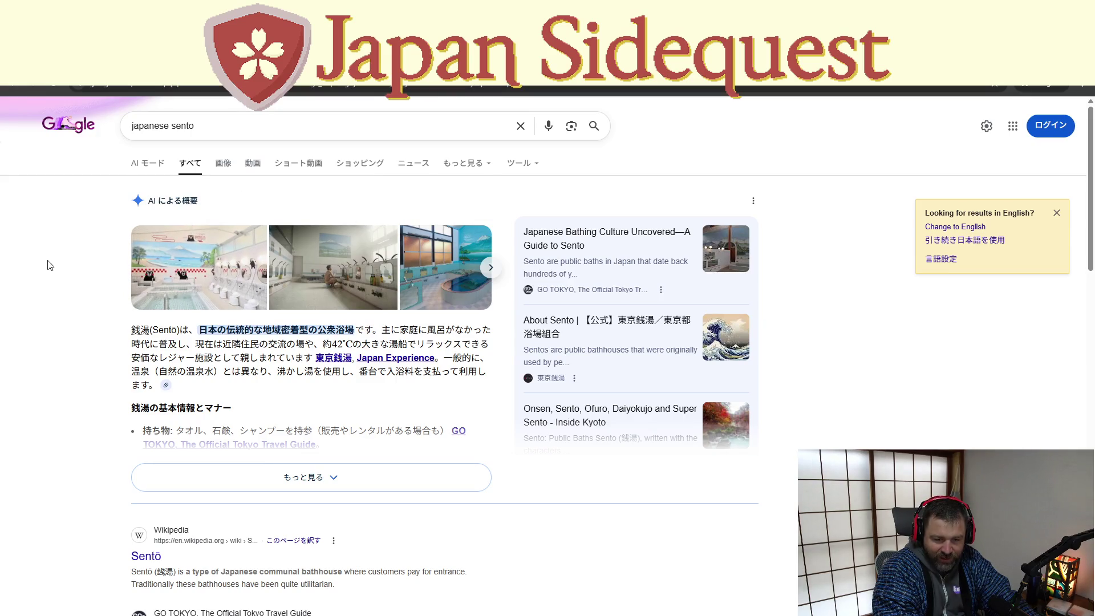
scroll(45, 278, "down", 1)
scroll(45, 278, "down", 6)
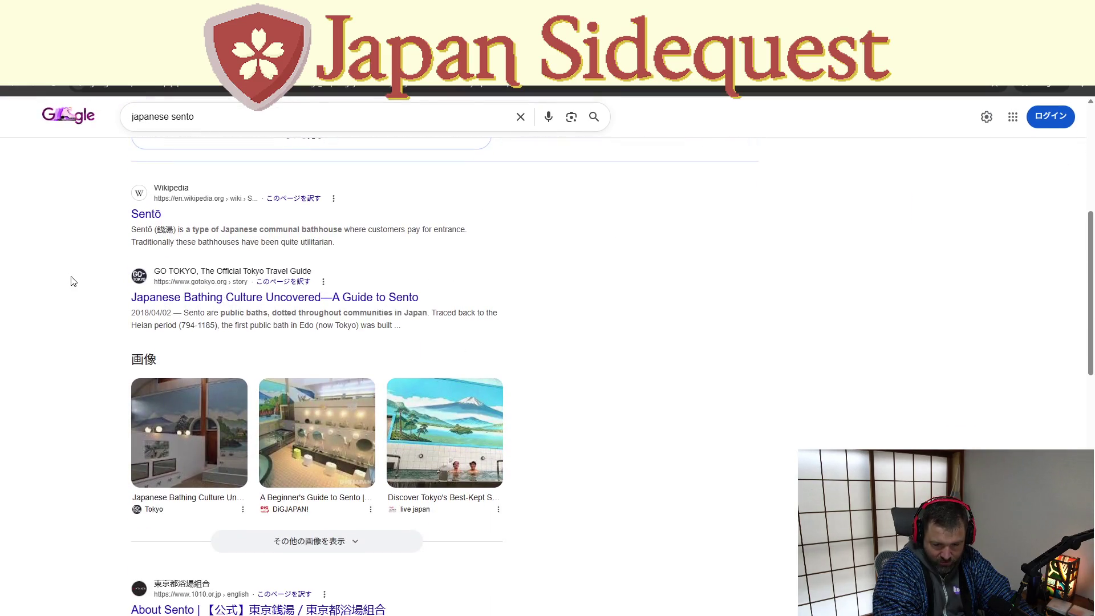
Preview the DiGJAPAN sento bathhouse image with its Mount Fuji mural
left_click(312, 393)
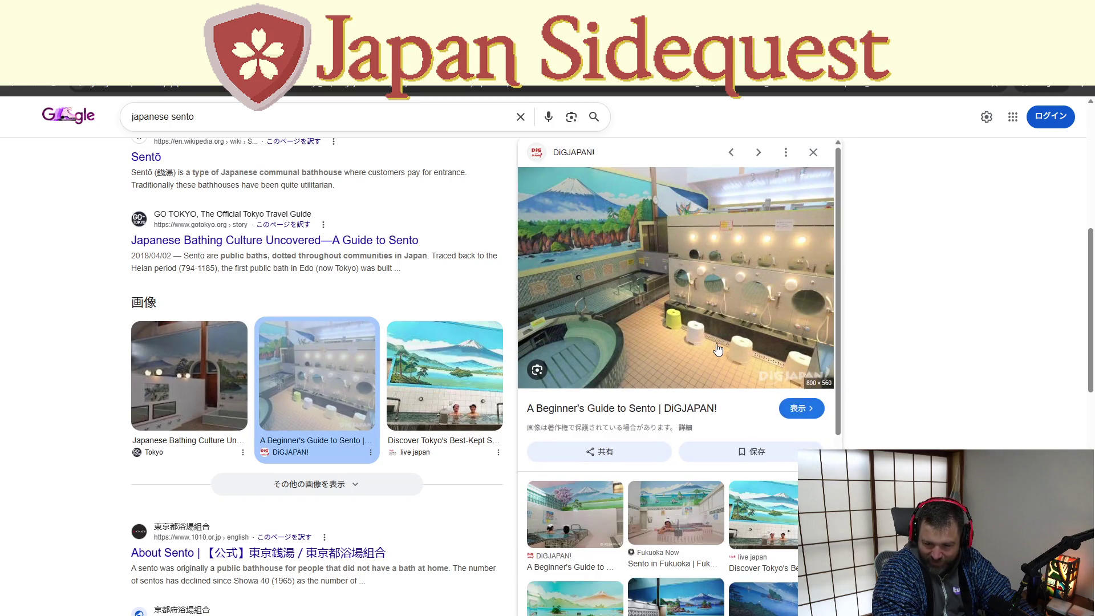
scroll(716, 352, "down", 1)
scroll(717, 352, "up", 1)
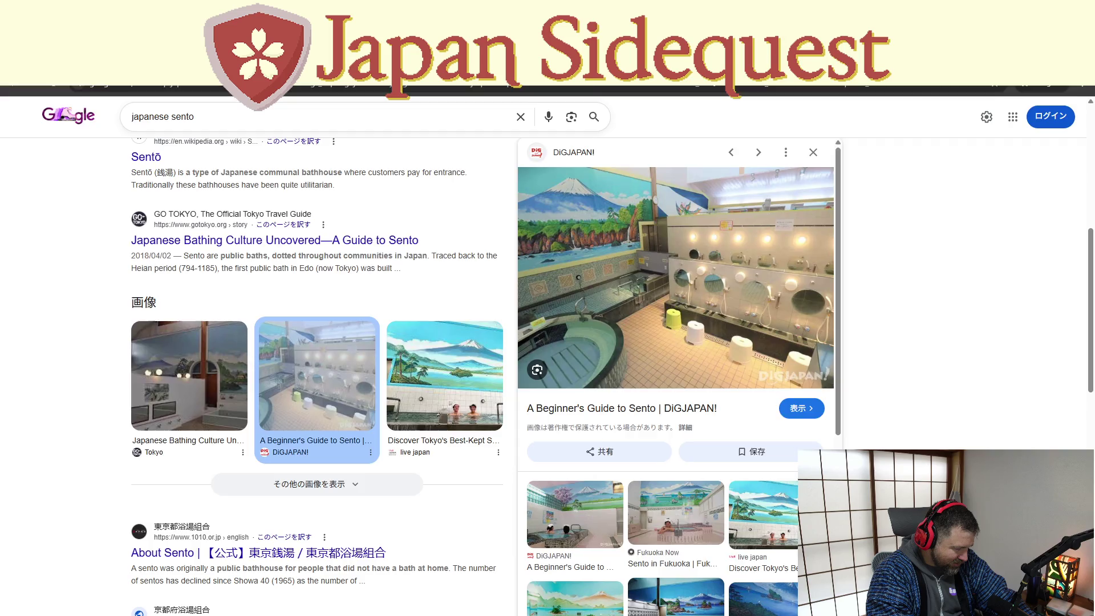
key("alt+Tab")
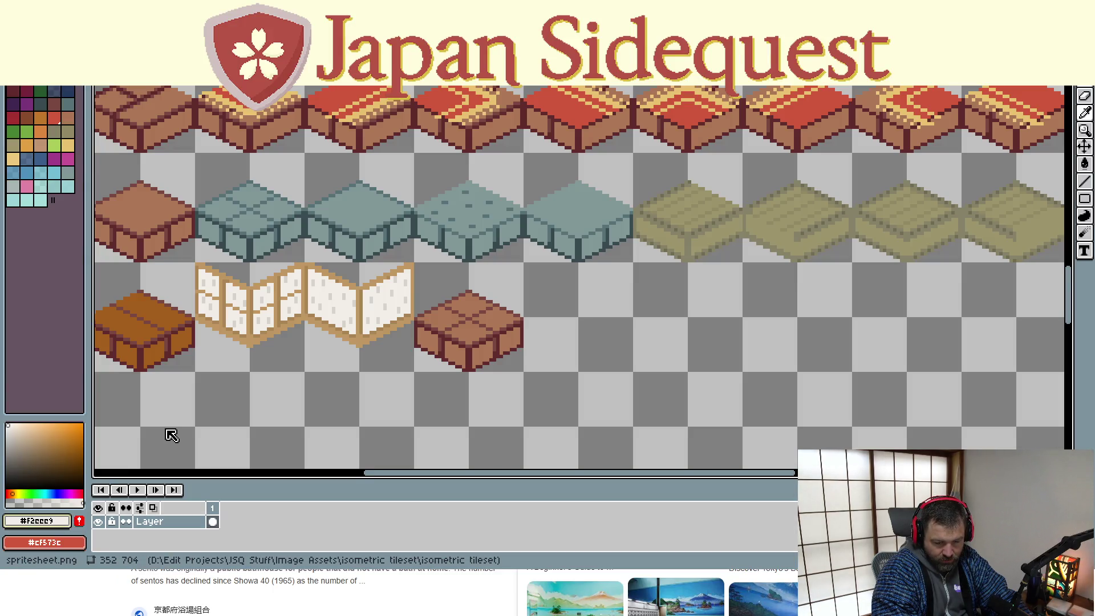
Sample light orange #ffd293 and bucket-fill the four top-face quadrants of the block
key("i")
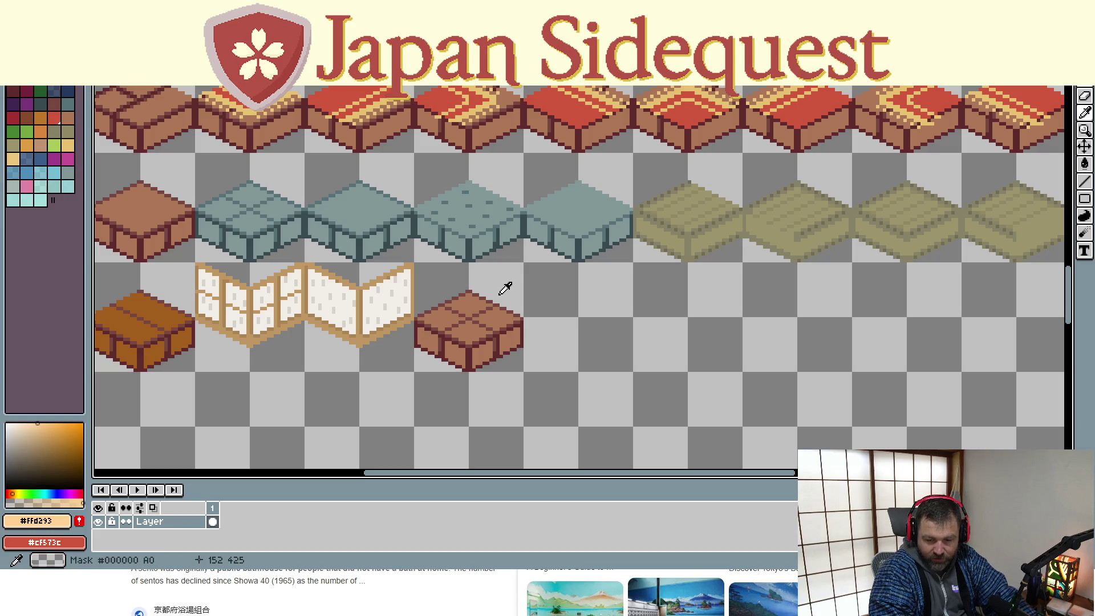
key("g")
left_click(469, 333)
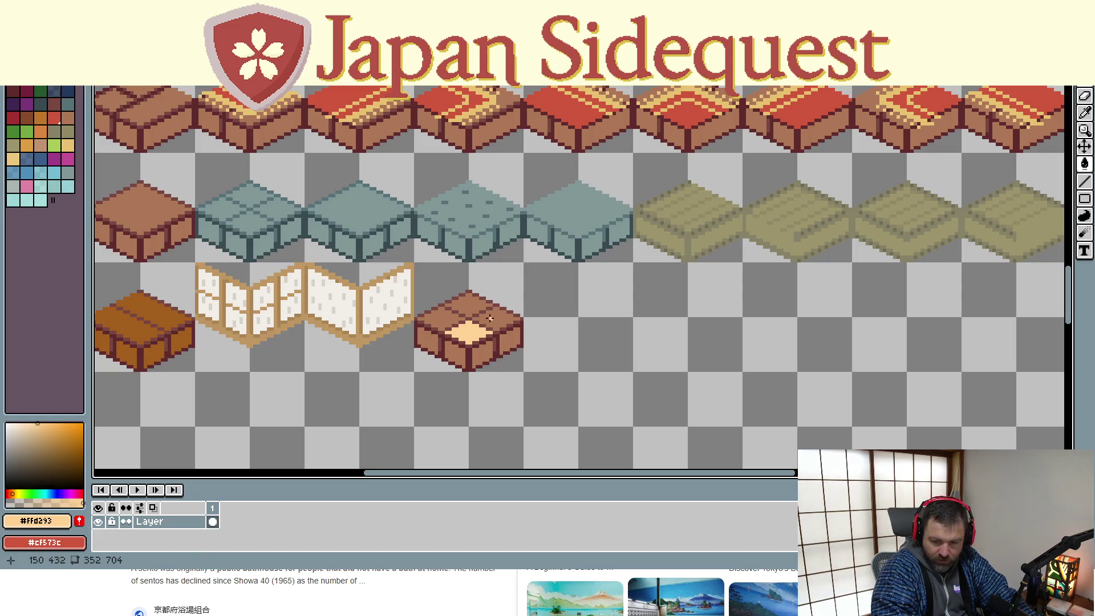
left_click(495, 317)
left_click(476, 305)
left_click(442, 317)
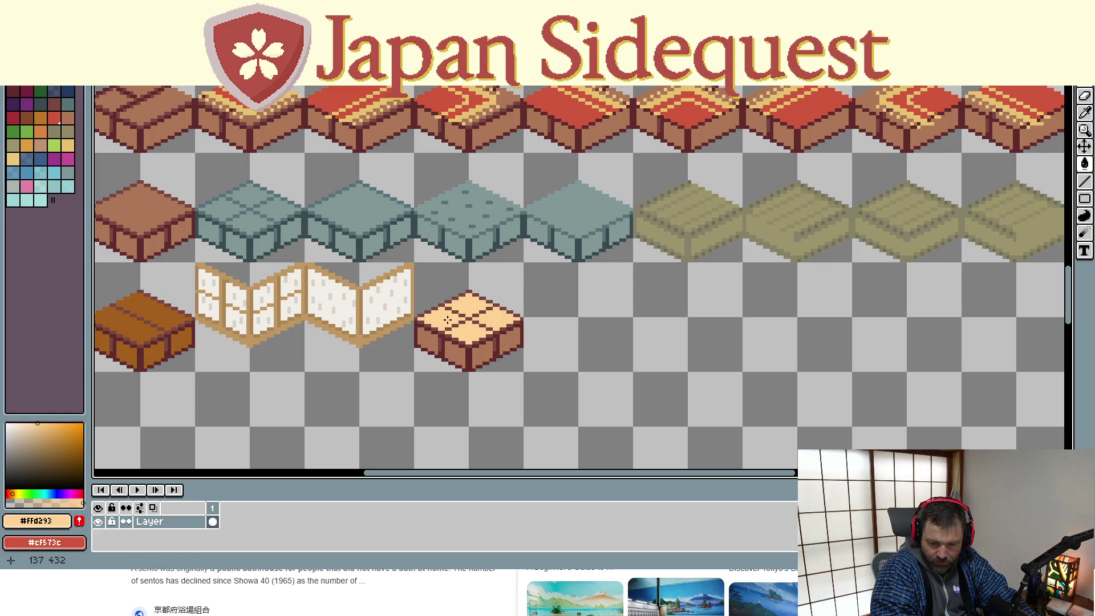
Fill the block's two left and two right side panels light orange, then centre it
left_click(456, 351)
left_click(428, 341)
left_click(482, 353)
left_click(507, 342)
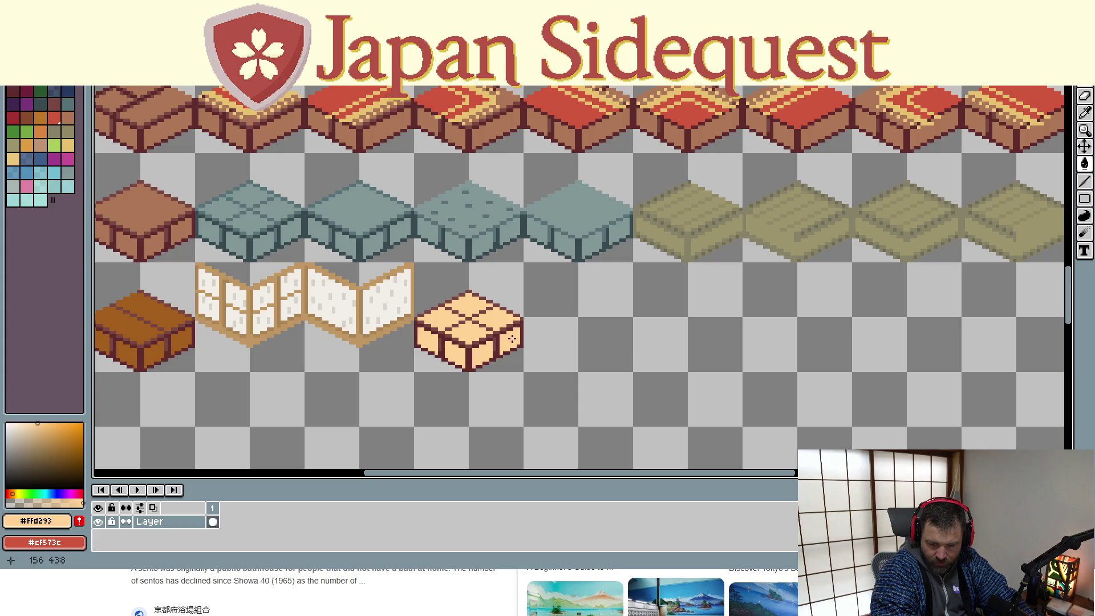
scroll(496, 333, "up", 2)
scroll(494, 333, "up", 3)
scroll(386, 333, "down", 2)
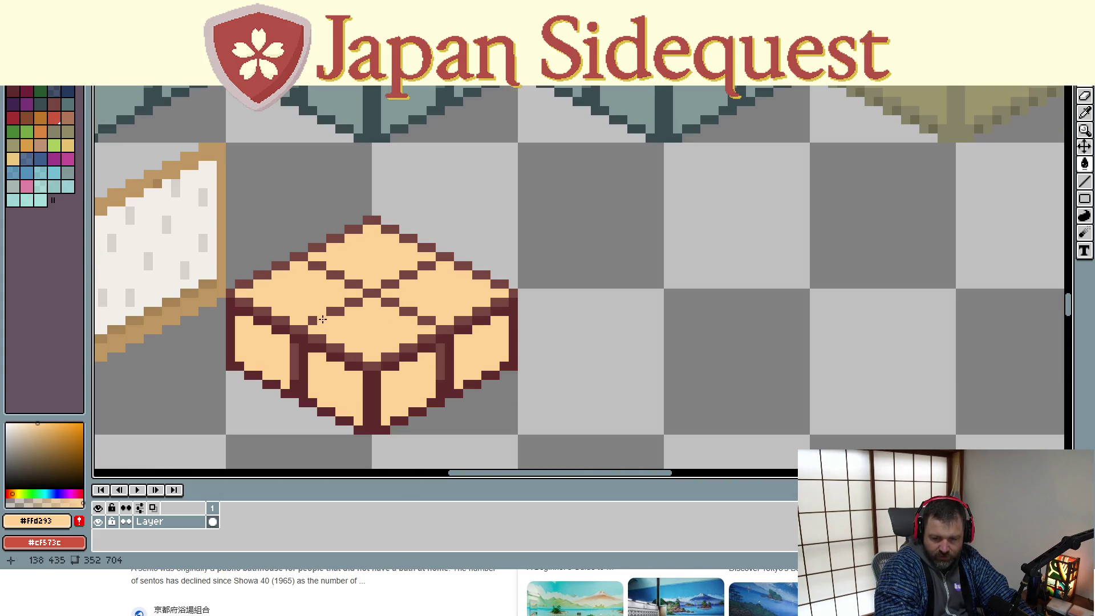
left_click_drag(288, 293, 376, 257)
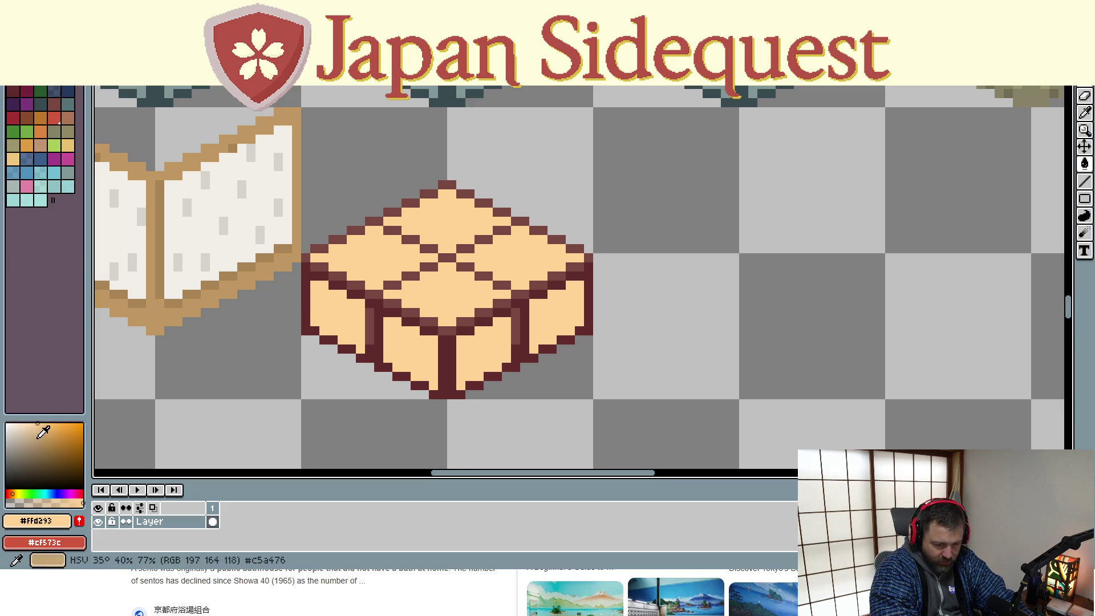
Choose a darker tan and repaint the block's top-left outline with it
left_click(40, 430)
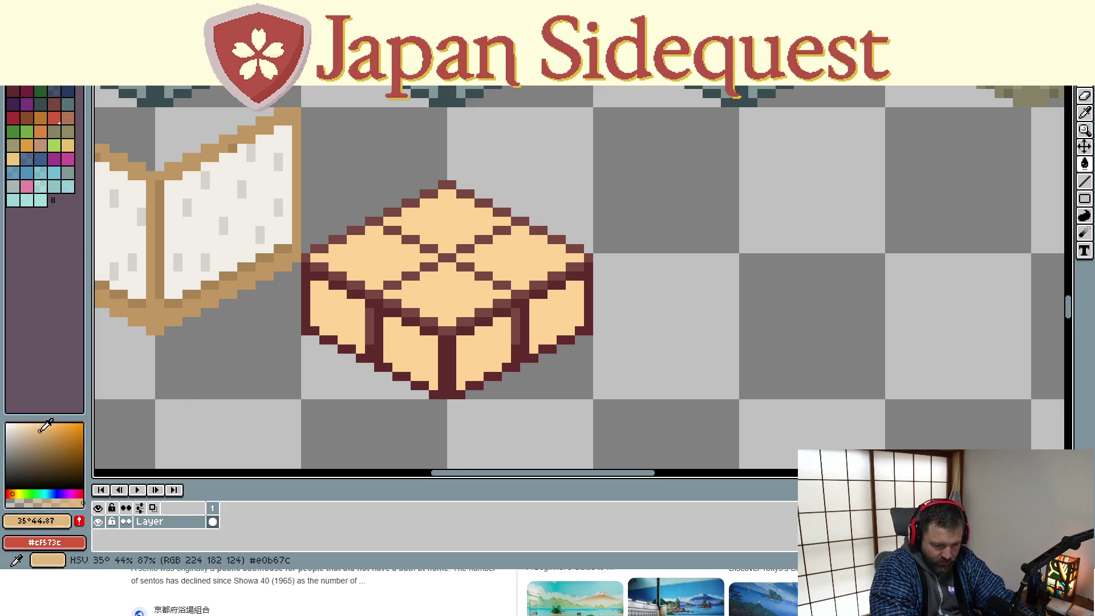
left_click_drag(40, 431, 43, 432)
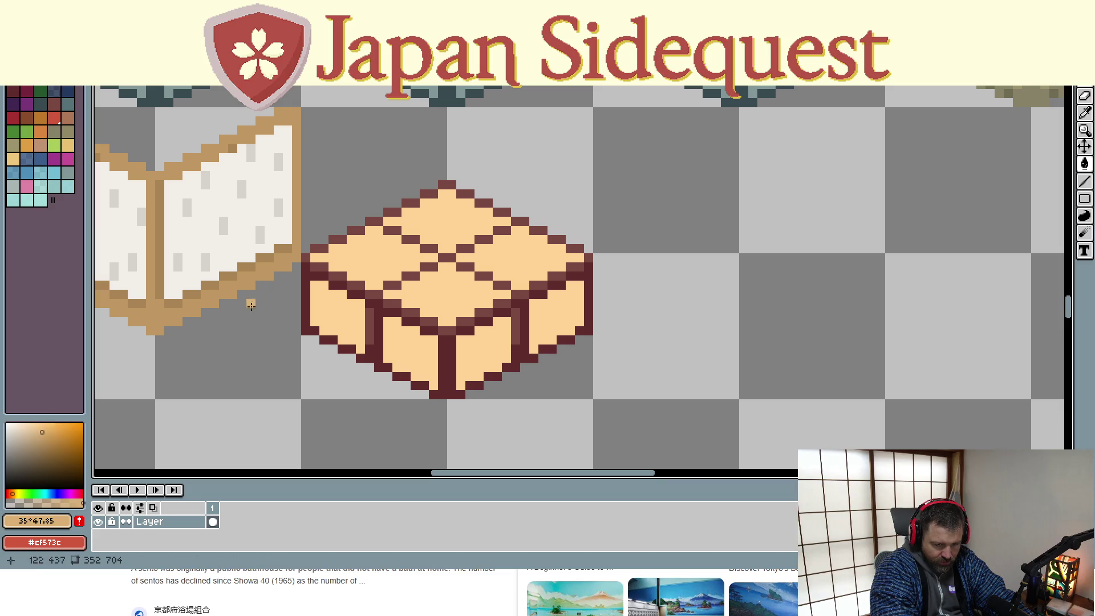
left_click(375, 221)
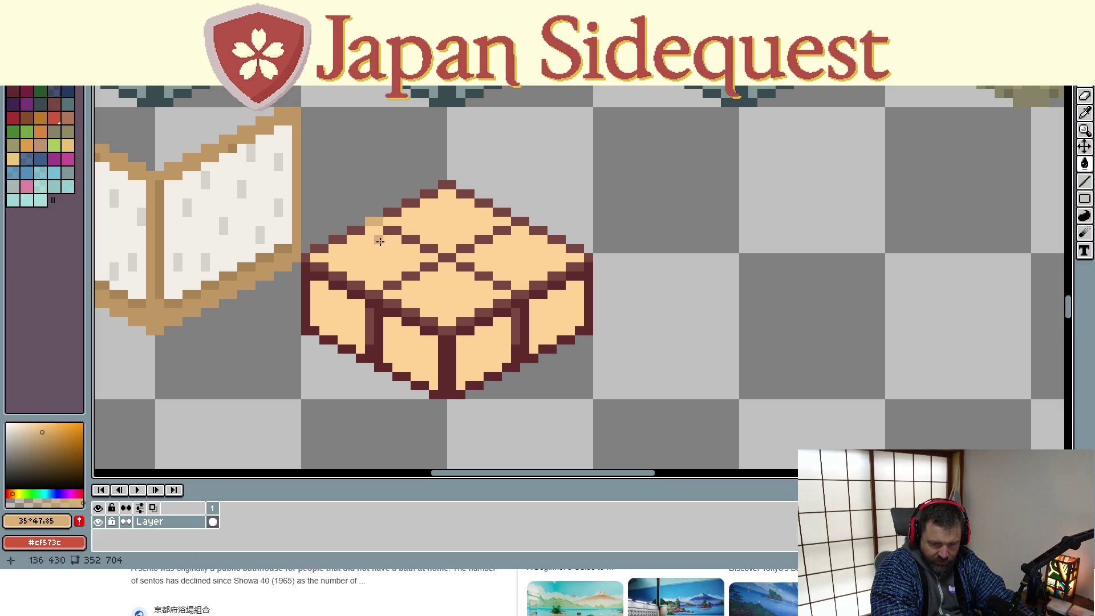
left_click(393, 231)
left_click(406, 239)
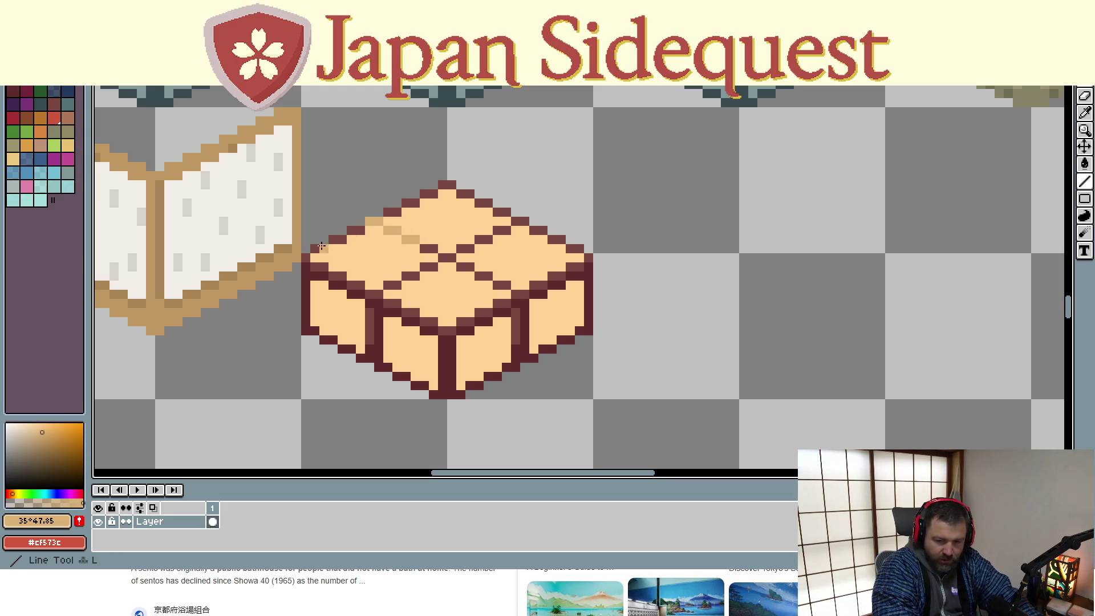
mouse_move(307, 257)
left_mouse_down()
mouse_move(454, 184)
mouse_move(588, 258)
left_mouse_up()
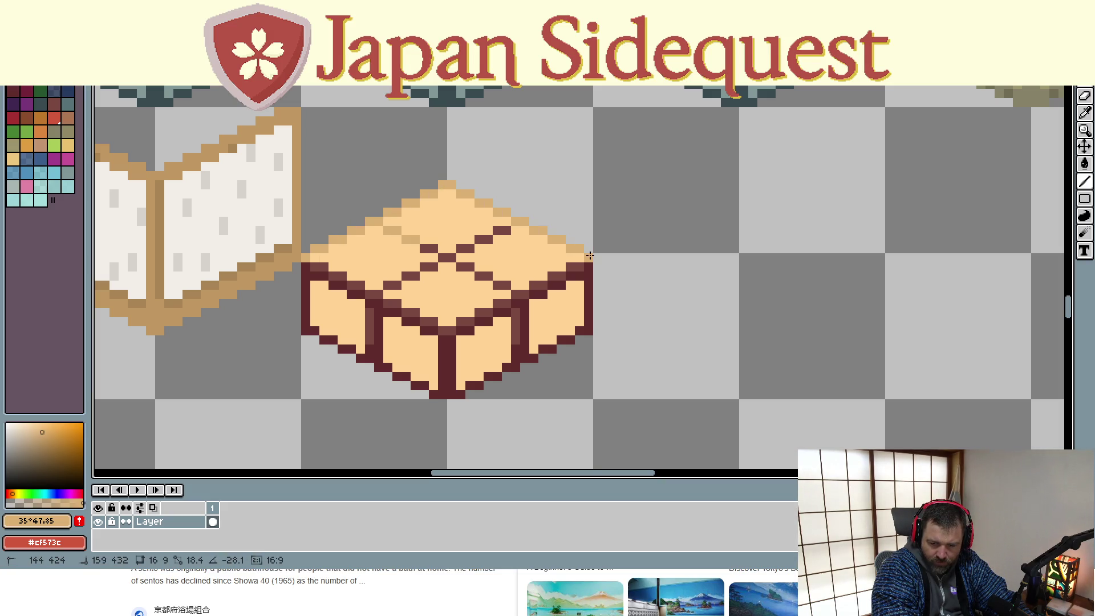
Recolour the two crossing plank lines on the top face and leftover dark edge pixels tan
left_click_drag(504, 229, 375, 294)
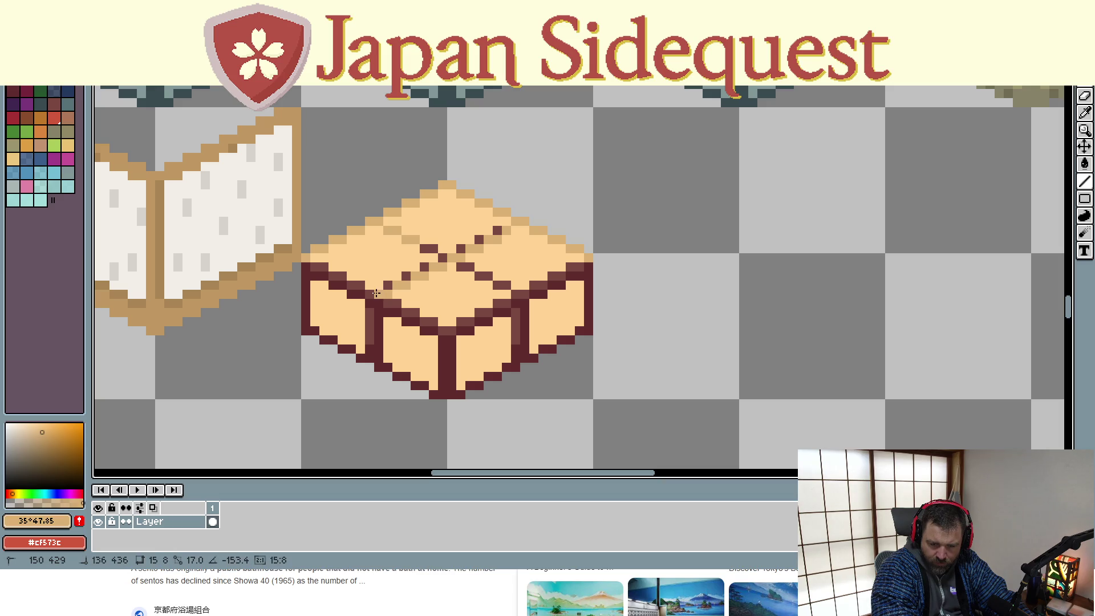
left_click_drag(424, 247, 525, 294)
mouse_move(450, 330)
left_mouse_down()
mouse_move(577, 267)
mouse_move(439, 336)
mouse_move(320, 276)
left_mouse_up()
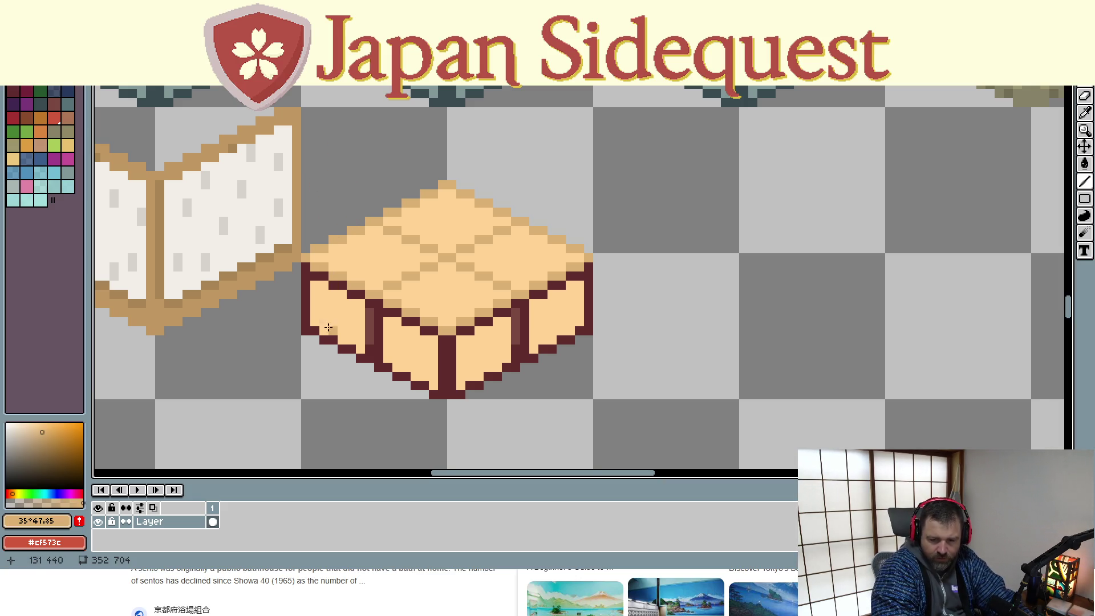
Marquee-select the whole floor block, trying a move and undoing it
key("m")
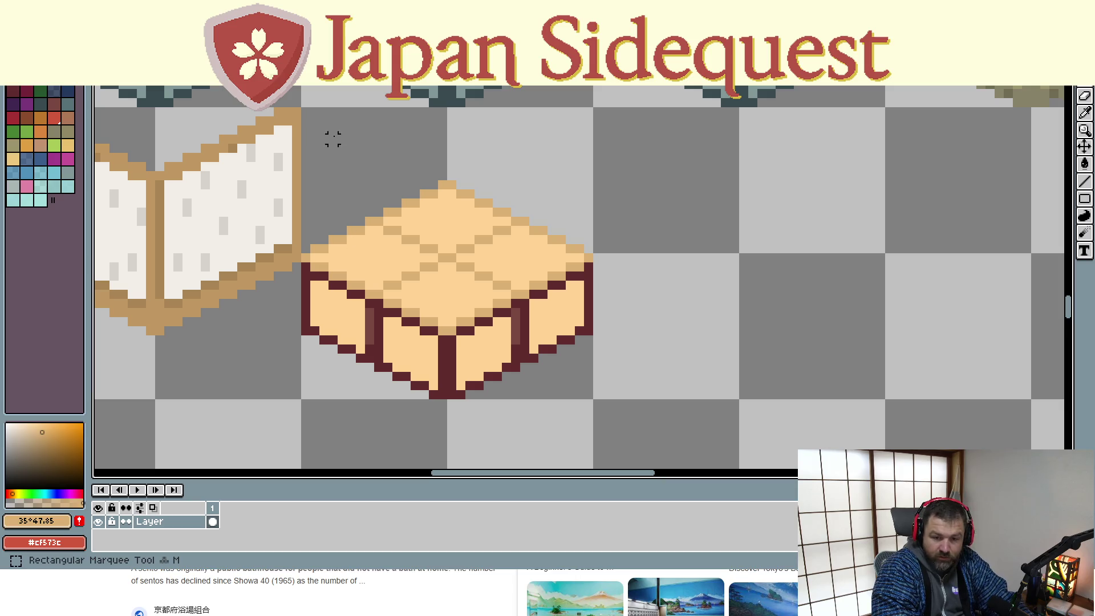
mouse_move(302, 109)
left_mouse_down()
mouse_move(526, 356)
mouse_move(593, 399)
left_mouse_up()
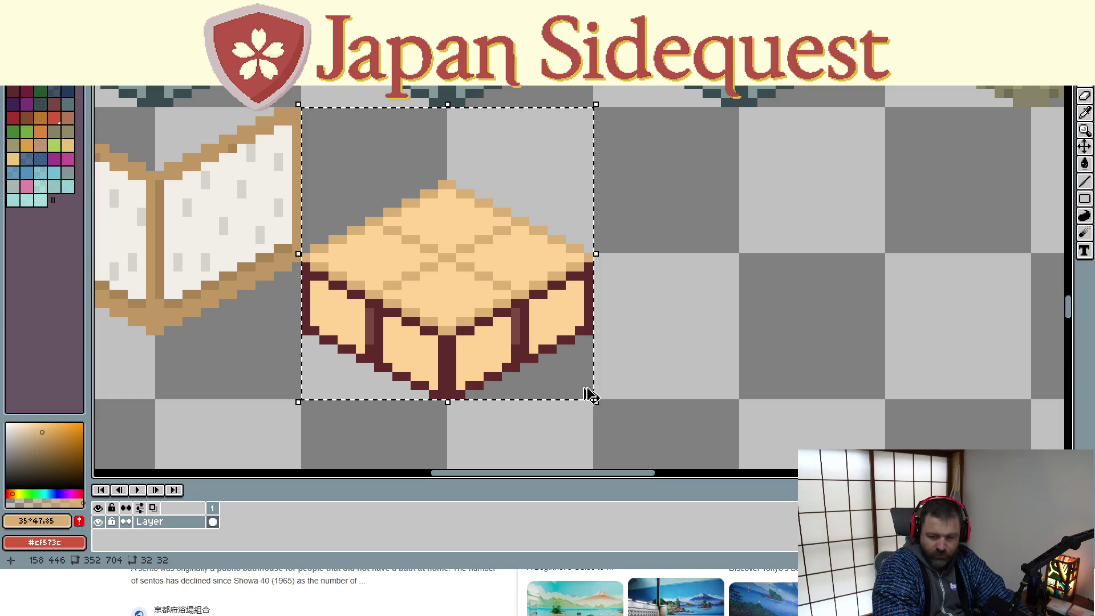
mouse_move(459, 303)
left_mouse_down()
mouse_move(591, 411)
mouse_move(582, 398)
left_mouse_up()
key("ctrl+z")
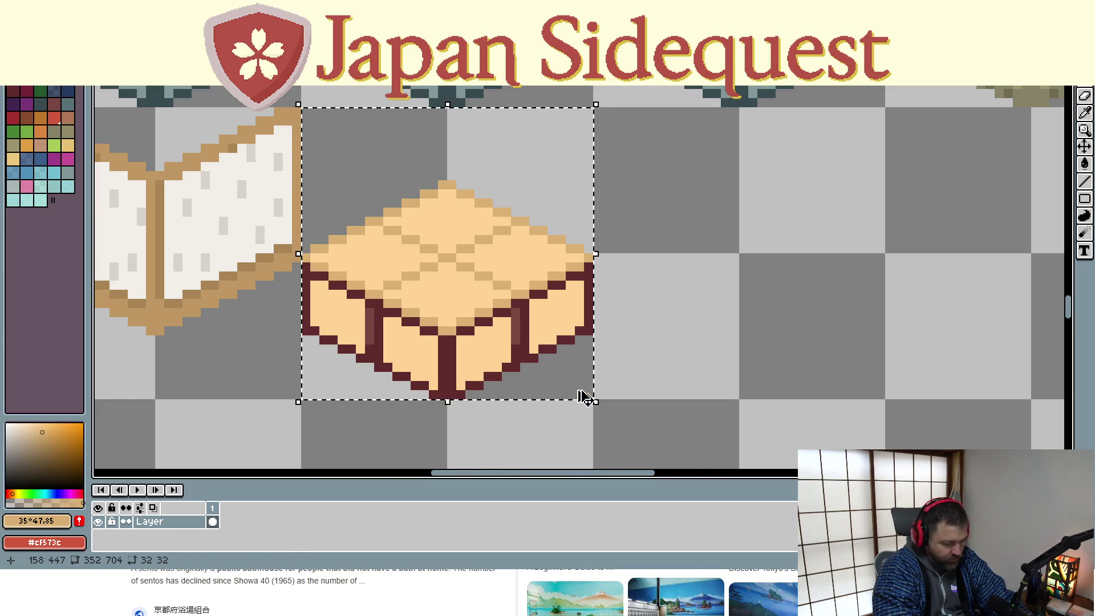
Place copies of the block down-right and overlapping the original to extend the floor
mouse_move(448, 306)
left_mouse_down()
mouse_move(443, 286)
mouse_move(572, 362)
mouse_move(567, 337)
left_mouse_up()
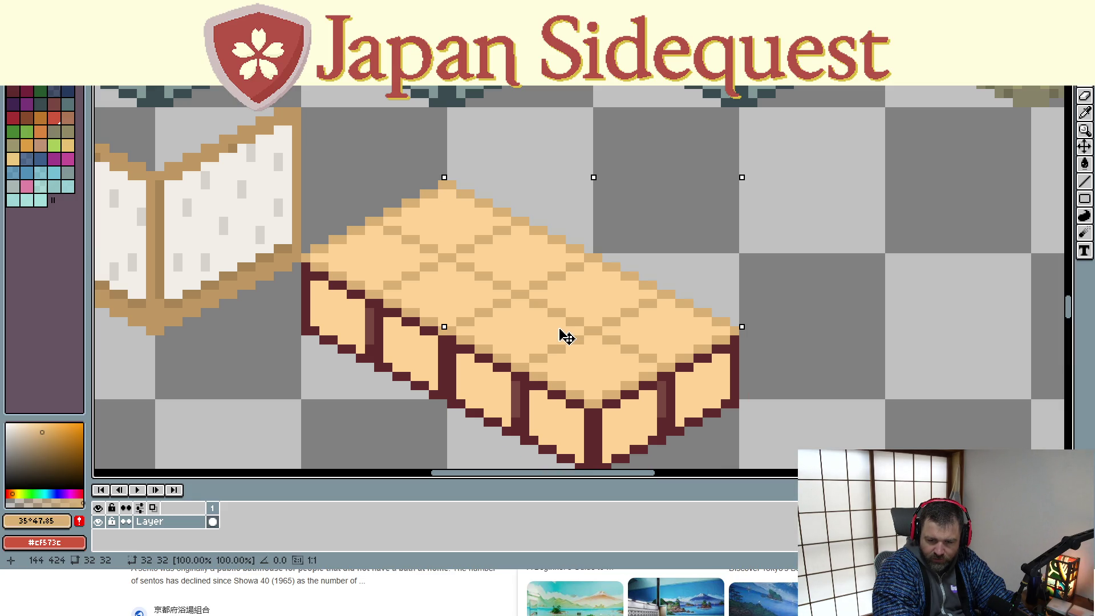
mouse_move(567, 338)
left_mouse_down()
mouse_move(506, 318)
mouse_move(288, 399)
mouse_move(217, 384)
mouse_move(214, 368)
left_mouse_up()
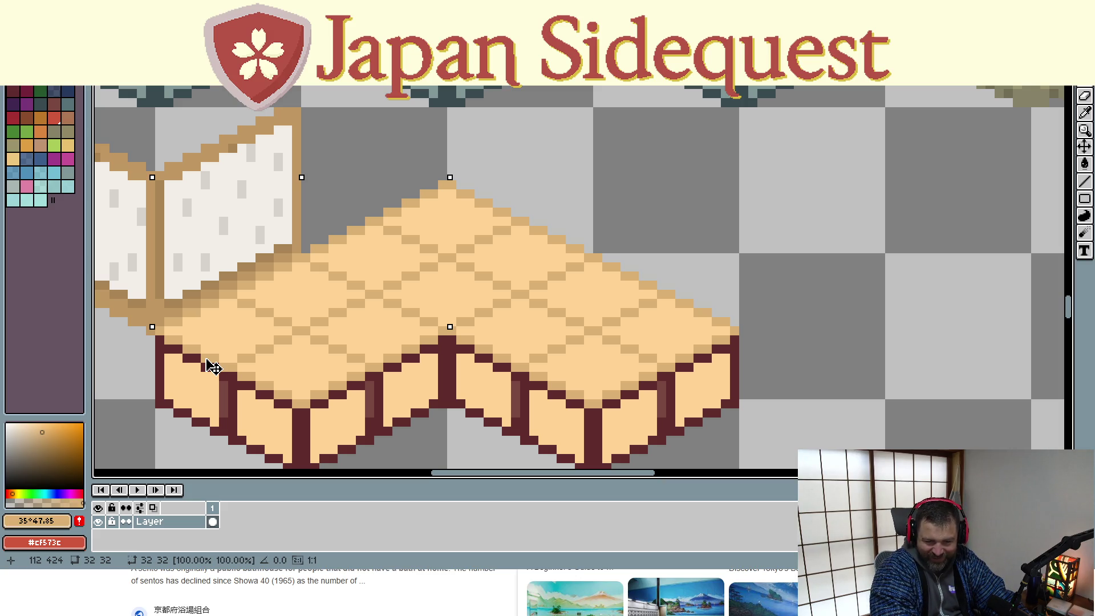
mouse_move(213, 367)
left_mouse_down()
mouse_move(336, 340)
mouse_move(317, 452)
mouse_move(343, 378)
left_mouse_up()
scroll(213, 367, "down", 2)
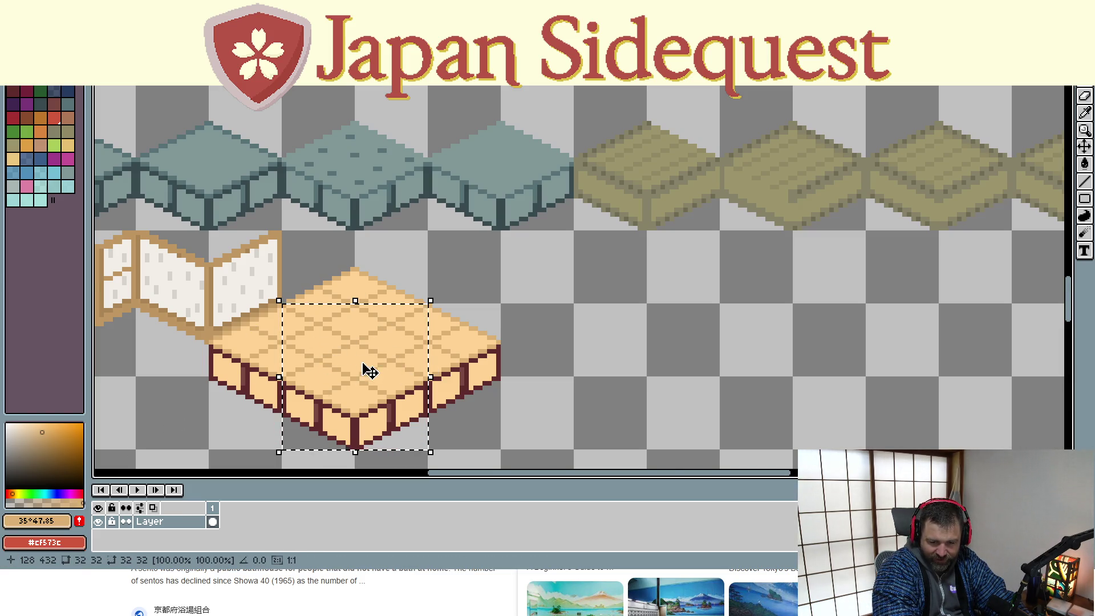
Undo the copies back to one floor block and deselect it
scroll(370, 370, "up", 2)
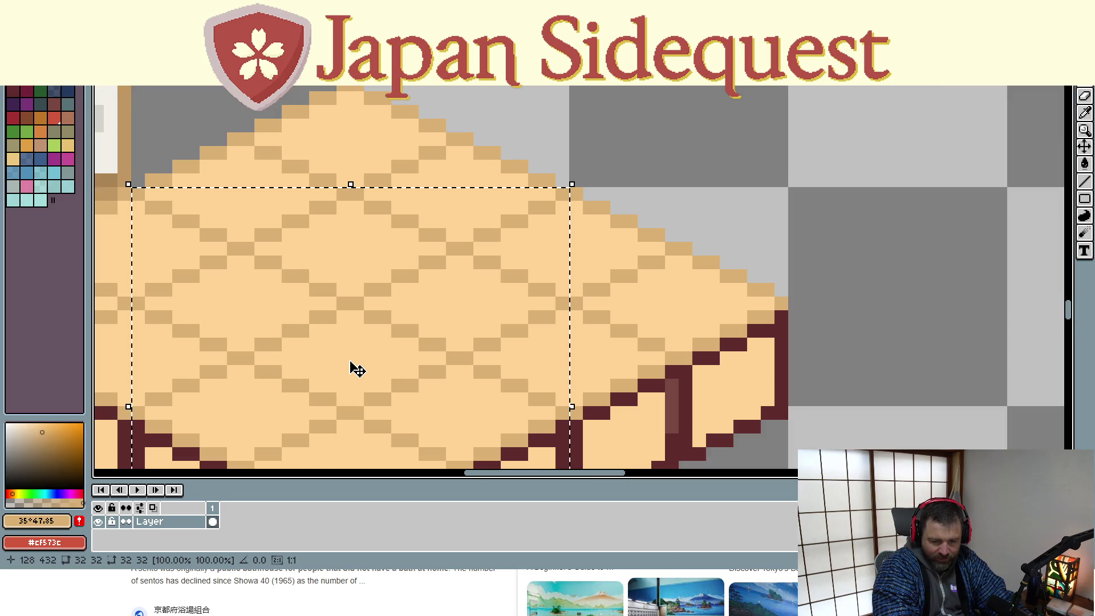
key("ctrl+z")
key("ctrl+z")
key("ctrl+z")
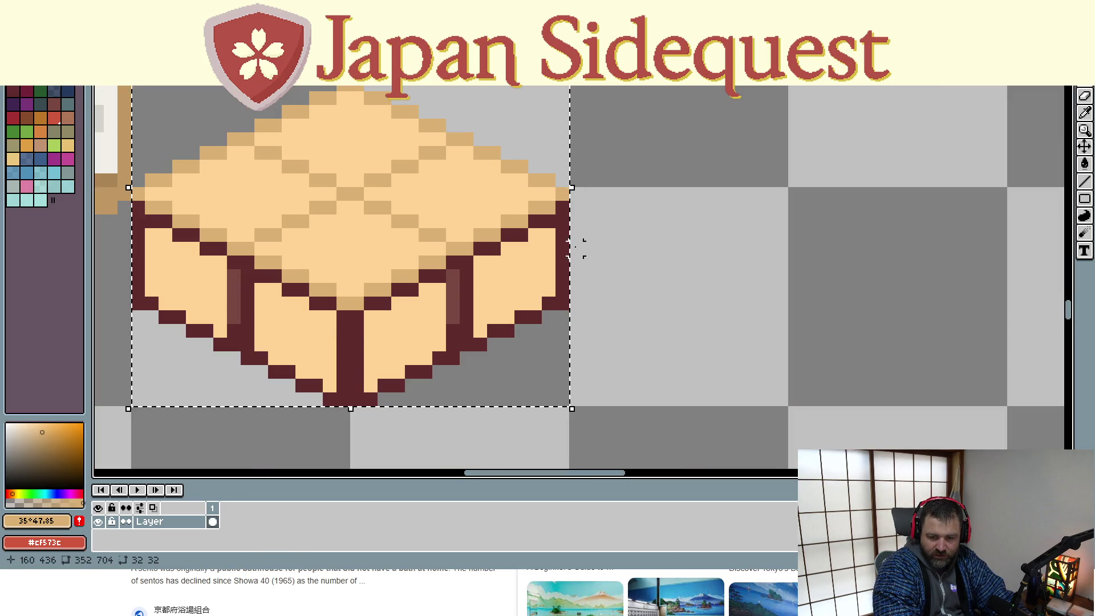
key("ctrl+d")
scroll(382, 137, "up", 1)
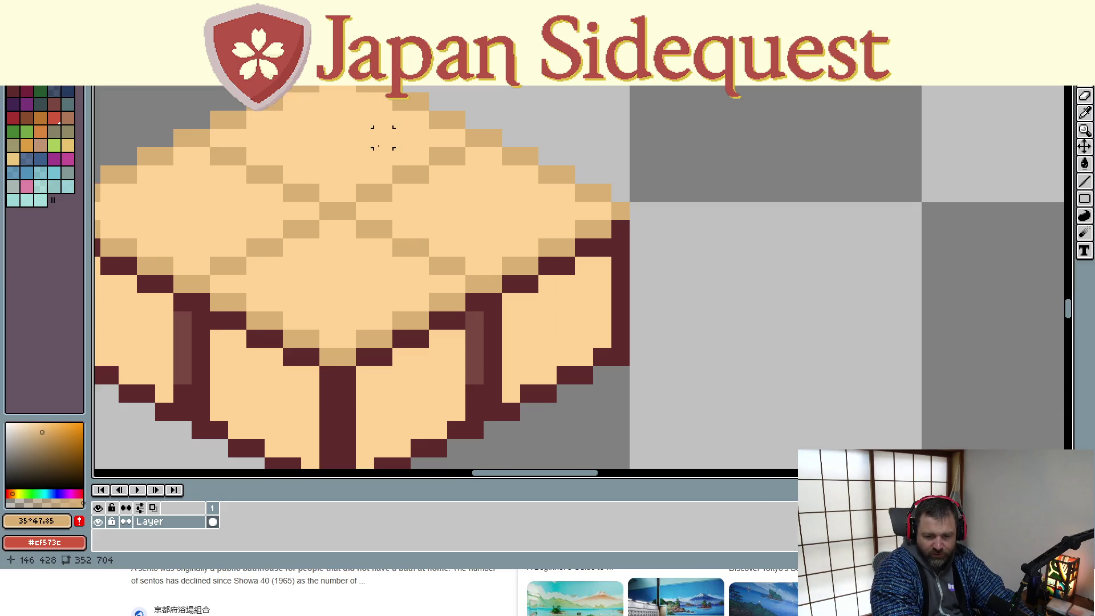
scroll(383, 136, "down", 1)
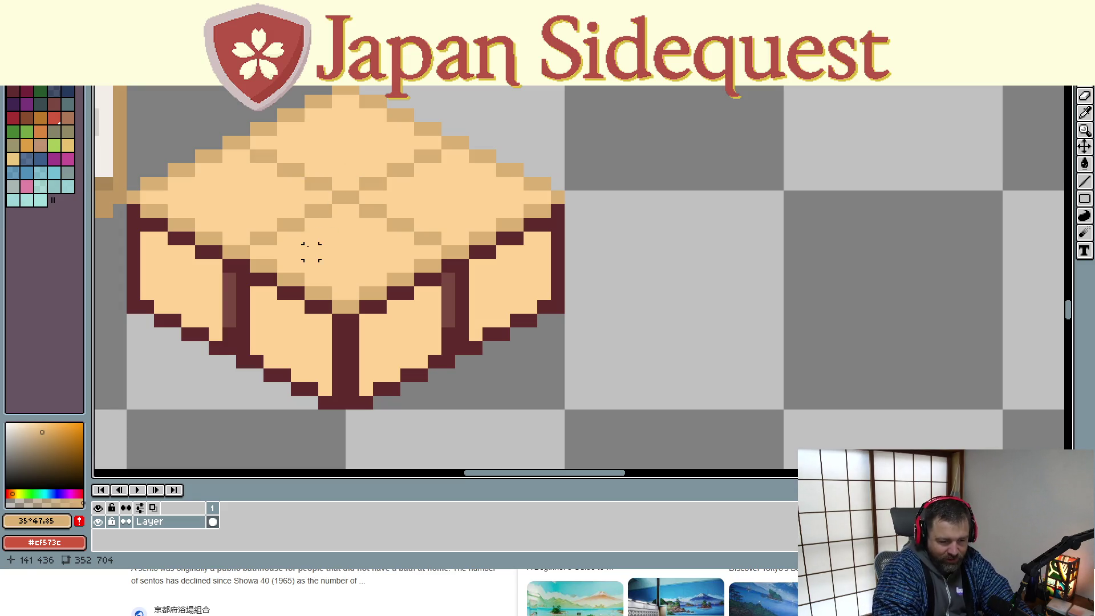
Pick a darker tan and paint over the block's lower-left edge with it
scroll(293, 234, "down", 2)
scroll(383, 246, "up", 1)
left_click_drag(382, 246, 379, 254)
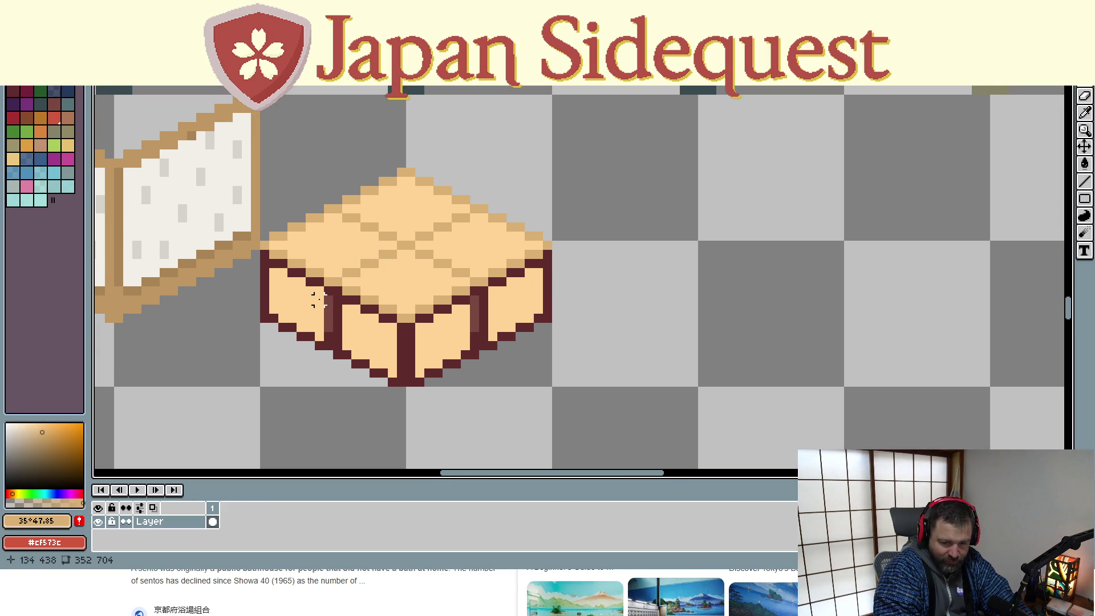
left_click(50, 439)
left_click_drag(49, 440, 50, 441)
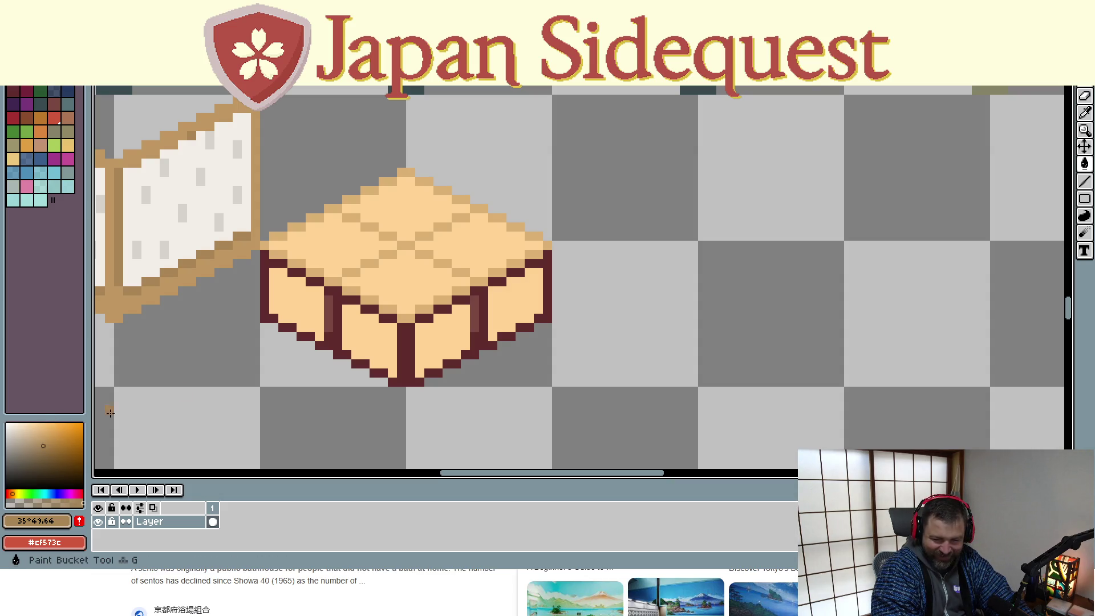
mouse_move(335, 297)
left_mouse_down()
mouse_move(320, 342)
mouse_move(280, 328)
mouse_move(265, 255)
mouse_move(318, 283)
mouse_move(337, 309)
mouse_move(387, 320)
mouse_move(406, 381)
mouse_move(367, 377)
mouse_move(378, 369)
left_mouse_up()
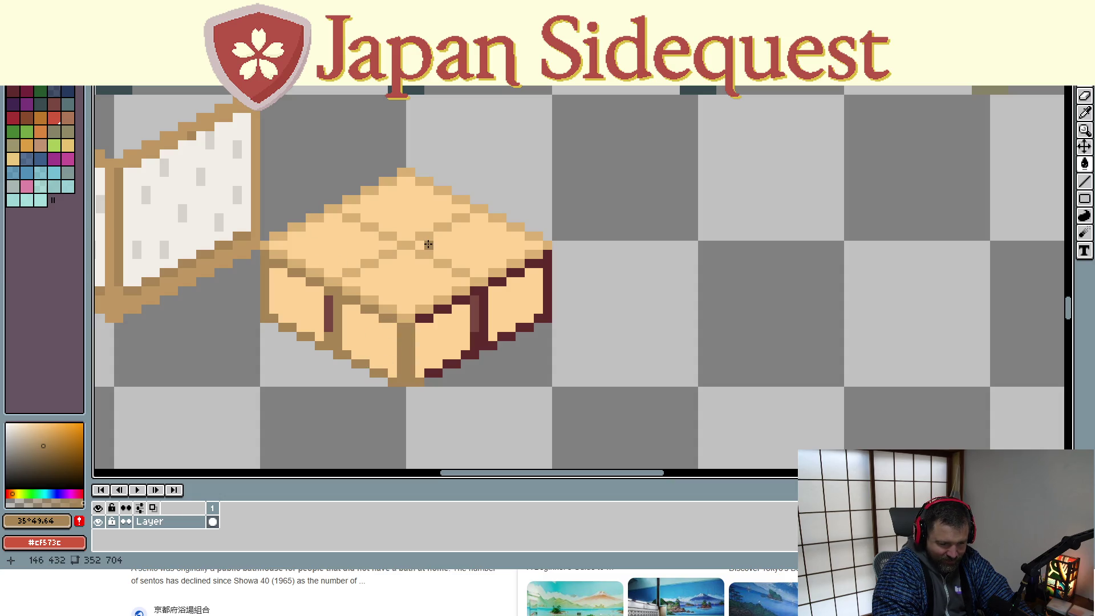
Pencil the remaining dark bottom-corner, top-edge and front-right edge pixels tan
left_click(435, 372)
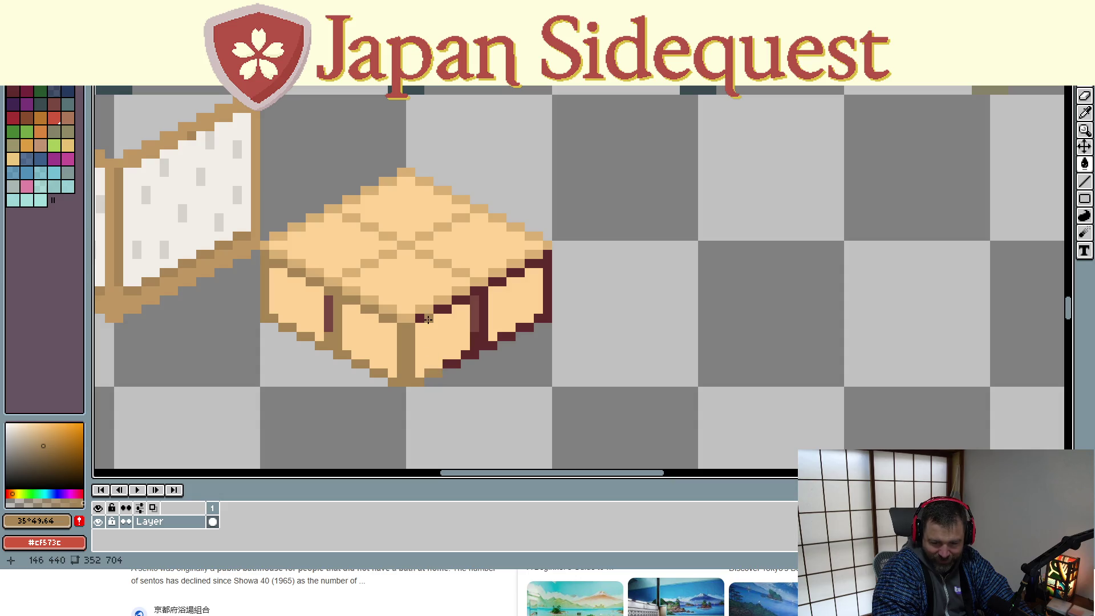
left_click(428, 319)
left_click(441, 310)
mouse_move(479, 299)
left_mouse_down()
mouse_move(484, 332)
mouse_move(539, 318)
mouse_move(540, 267)
mouse_move(491, 281)
left_mouse_up()
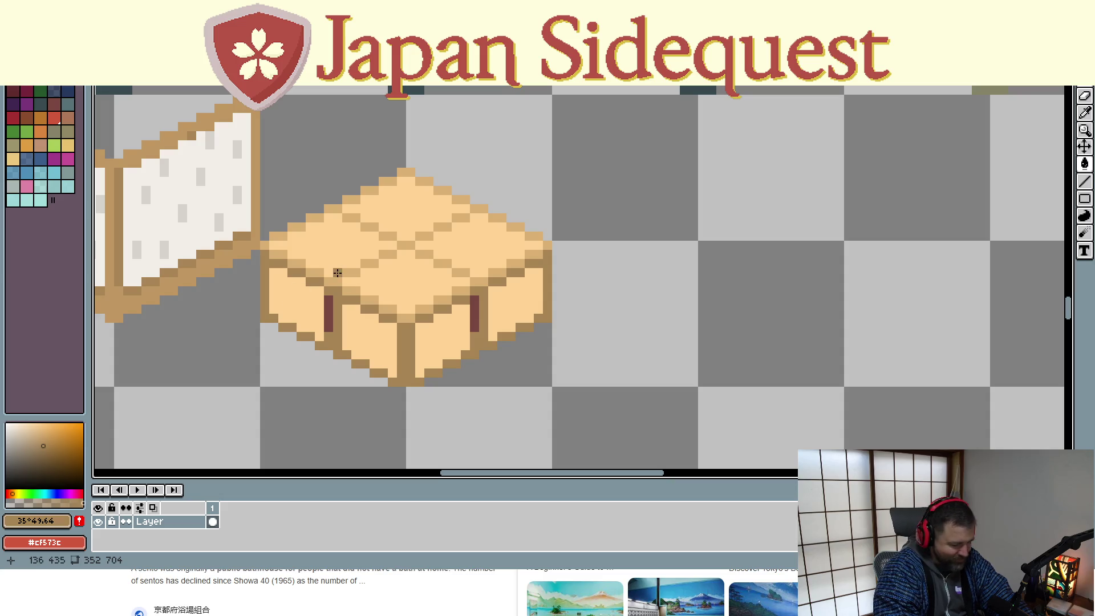
Sample tan #dbb073, bucket-fill both red leg stripes, then sample top colour #ffd293
key("i")
left_click(386, 254)
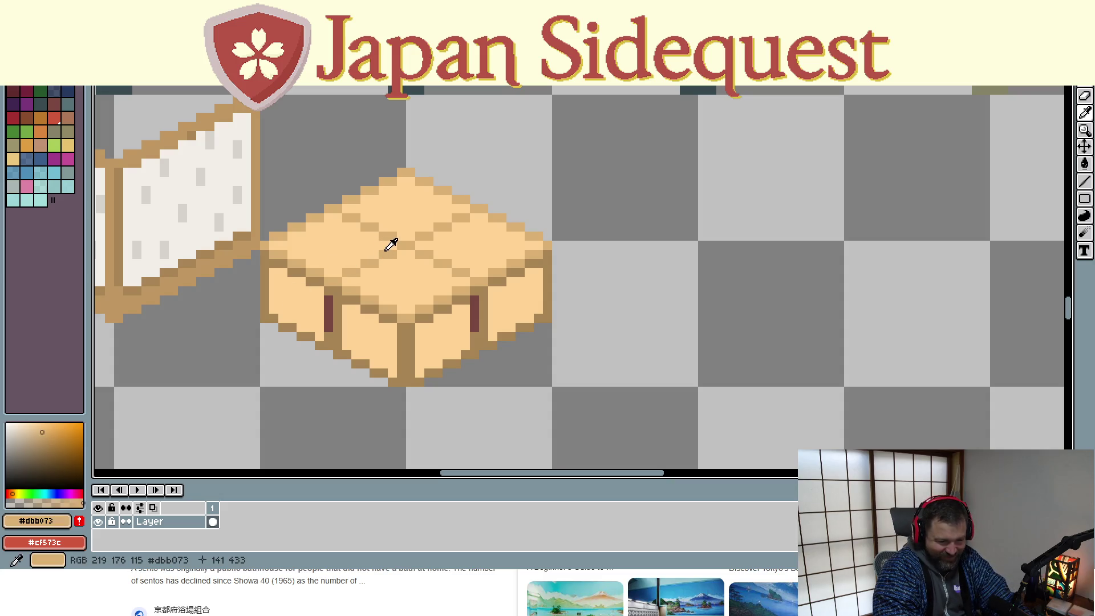
key("g")
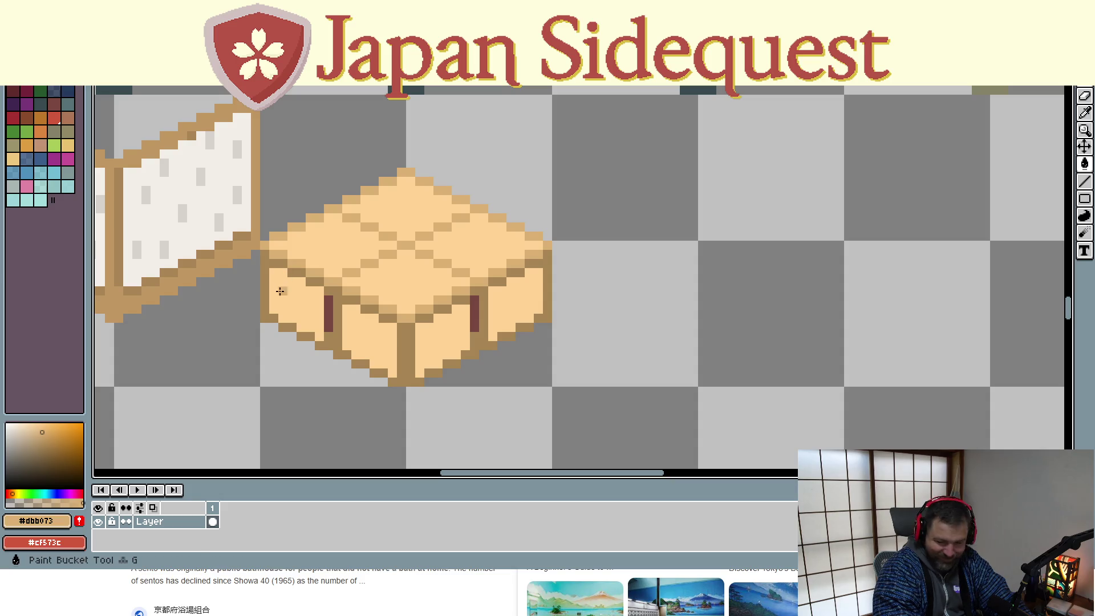
left_click(329, 311)
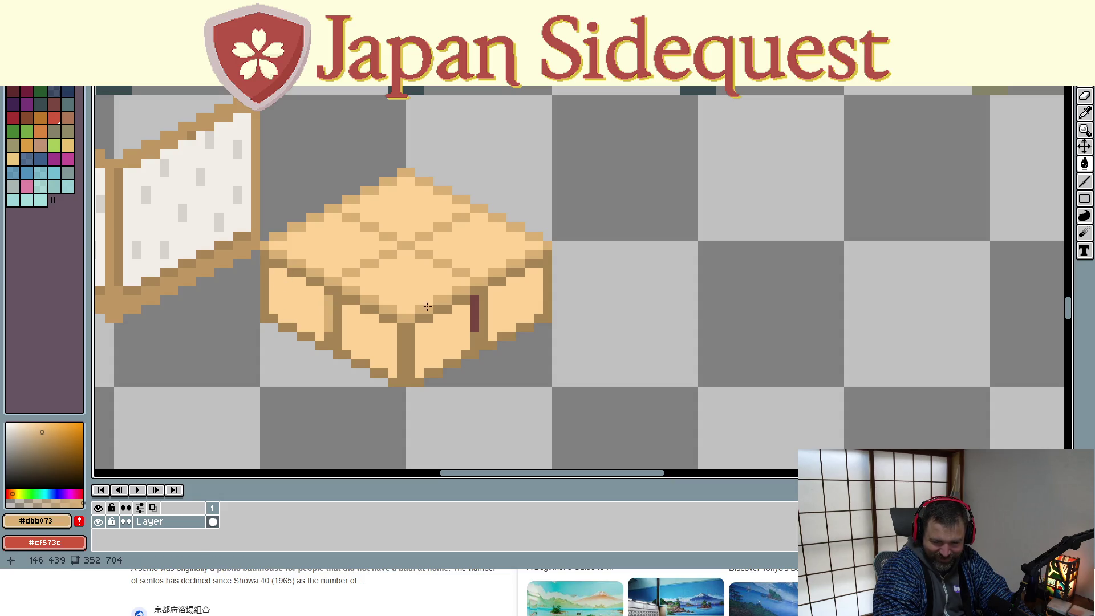
left_click(474, 311)
scroll(387, 227, "down", 1)
scroll(387, 227, "up", 1)
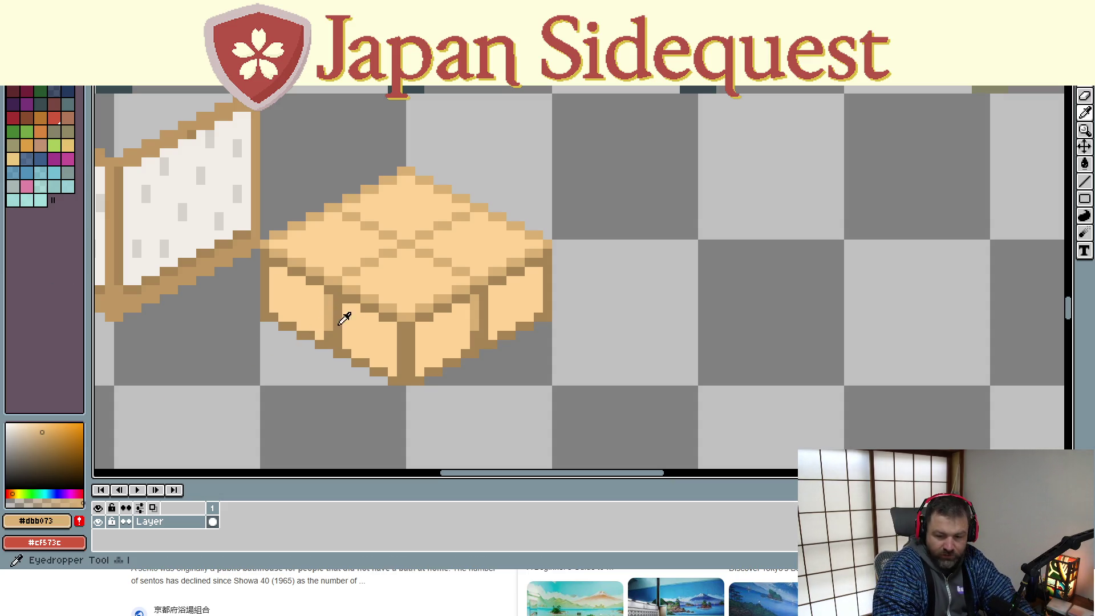
left_click(409, 277, "alt")
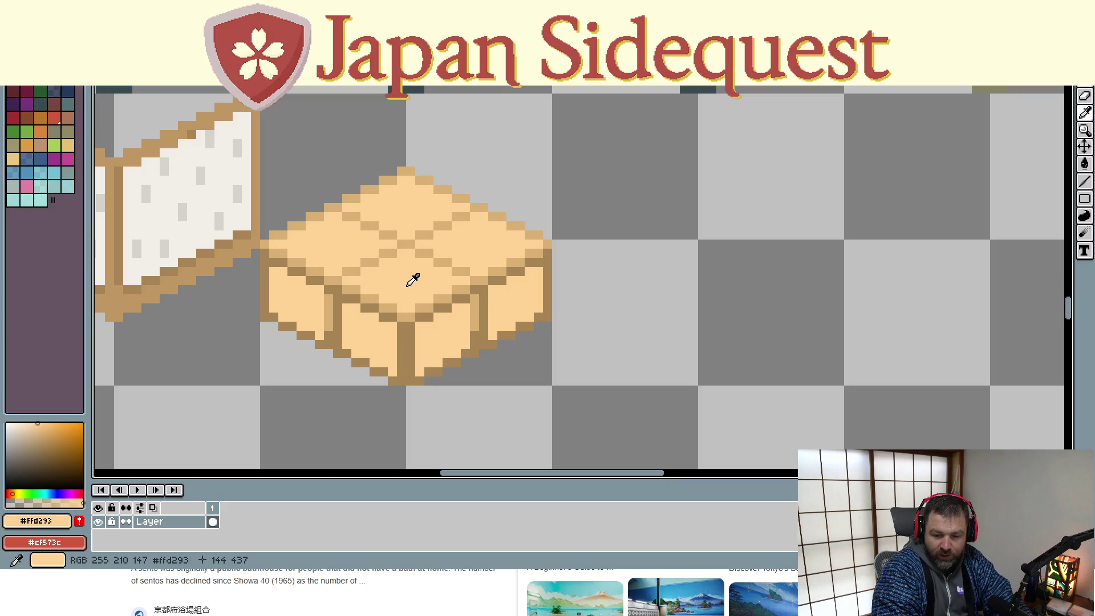
Pick a lighter highlight colour and add highlight pixels along the plank lines on the tile top
left_click(35, 422)
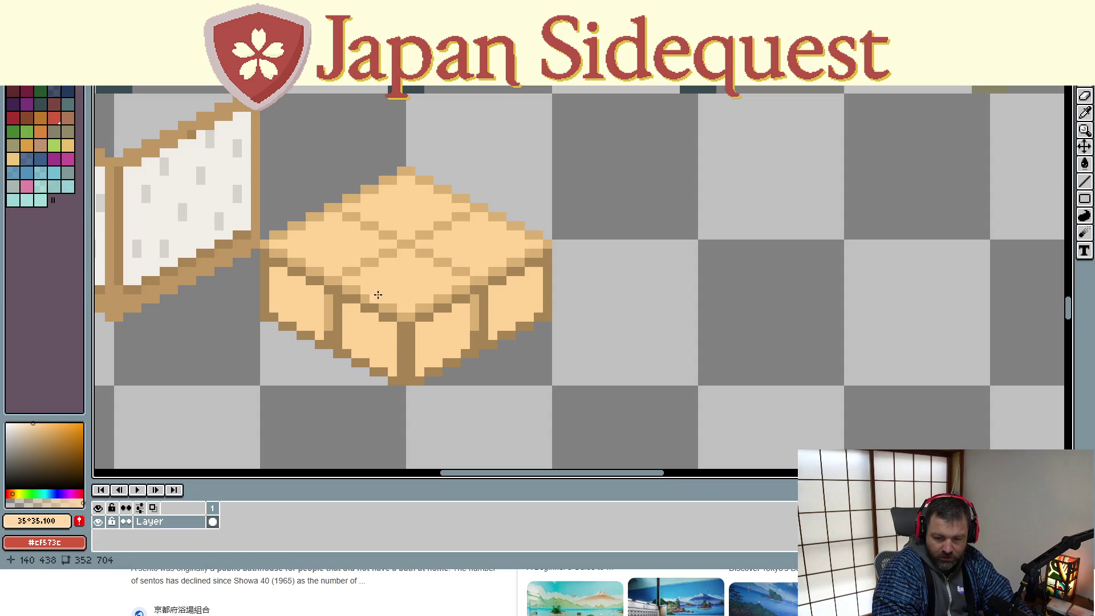
left_click(402, 307)
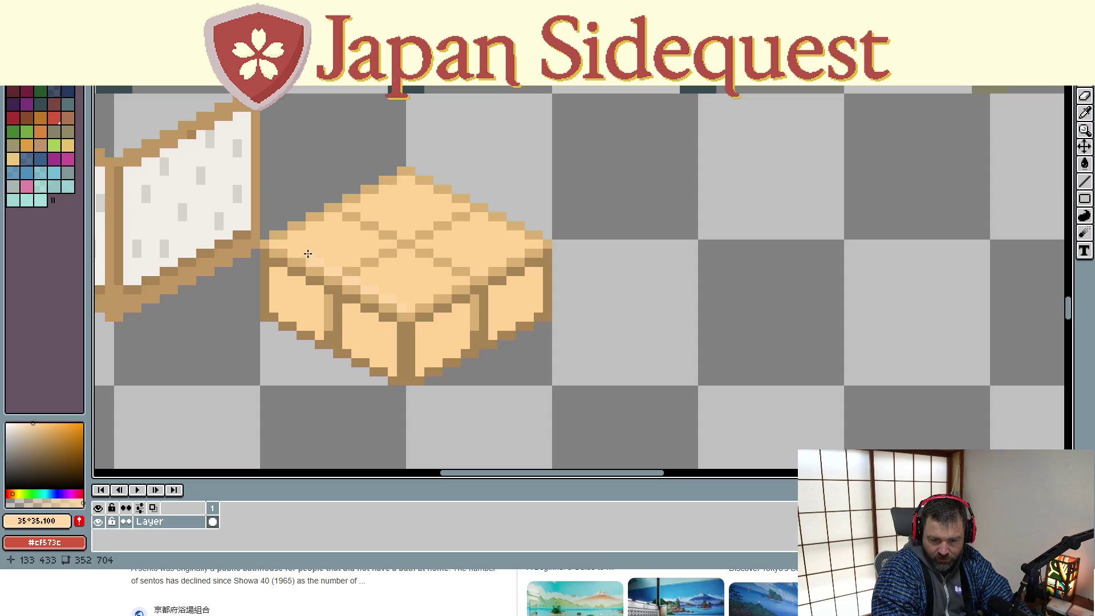
left_click(273, 242)
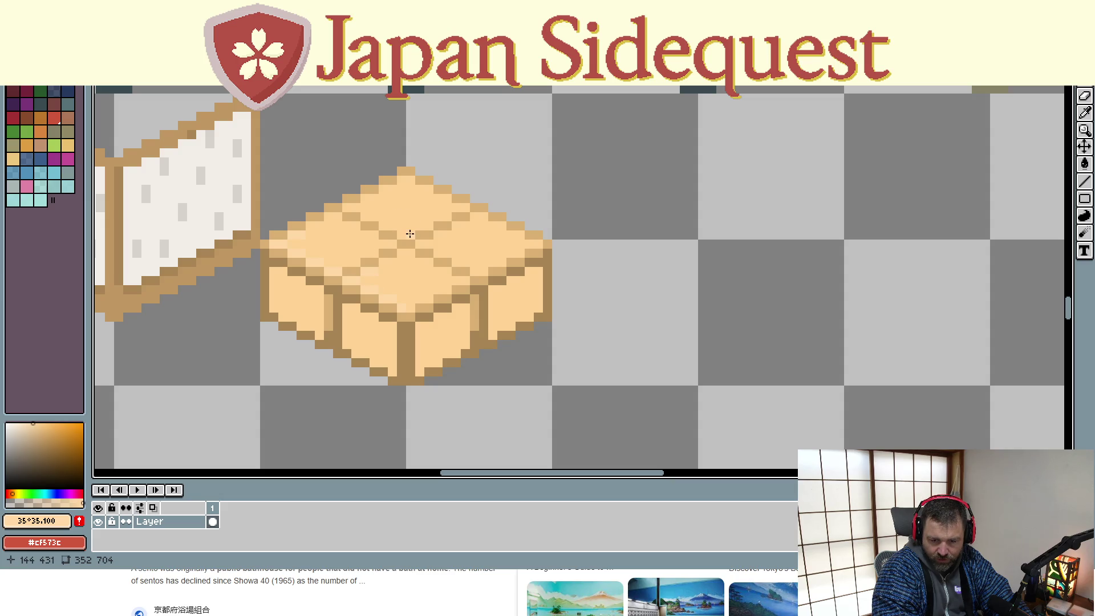
left_click(404, 235)
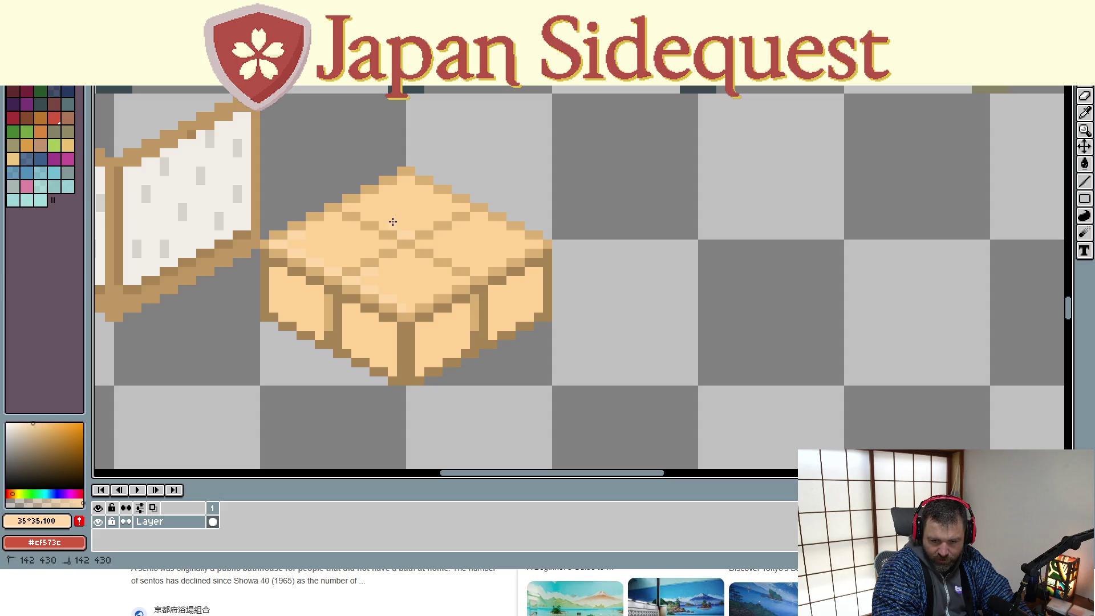
left_click_drag(385, 223, 348, 208)
left_click(372, 218)
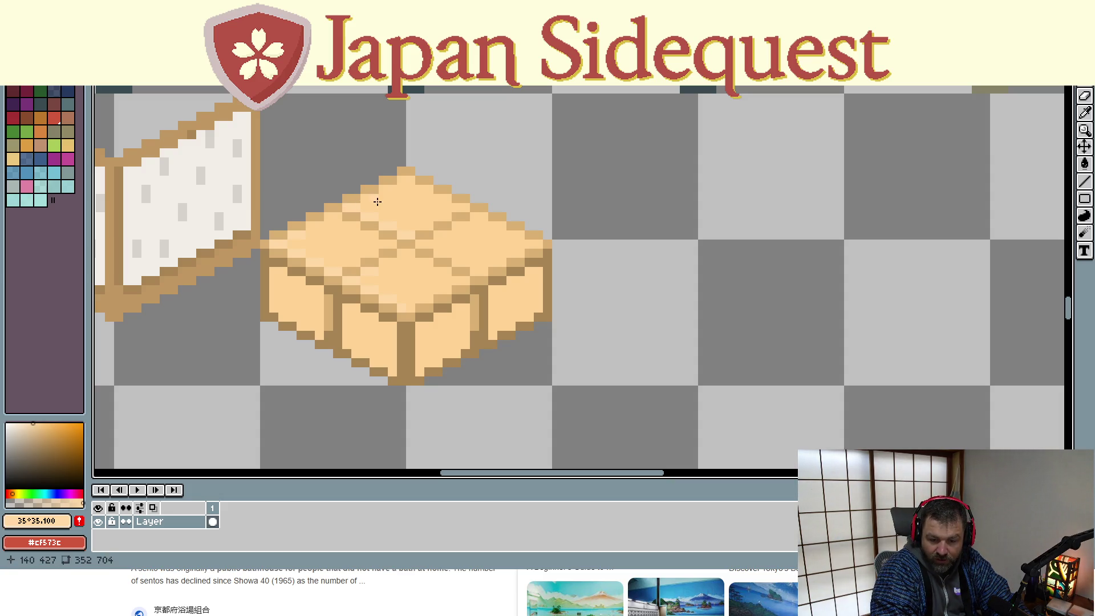
Darken a top-face pixel and place extra plank pixels on the floor tile's top
left_click_drag(365, 198, 373, 197)
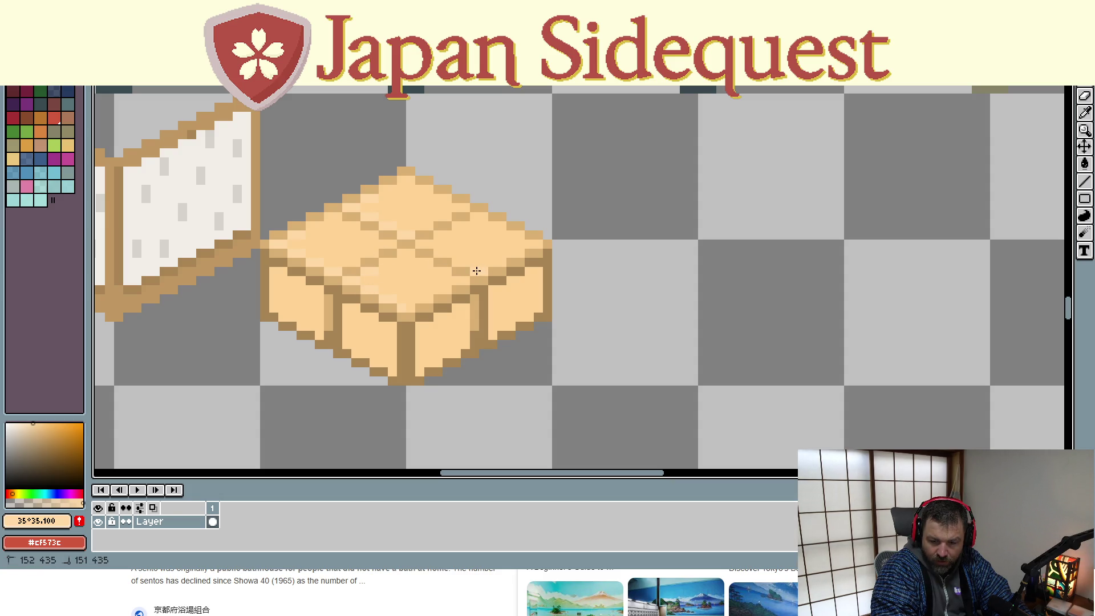
left_click_drag(449, 250, 449, 250)
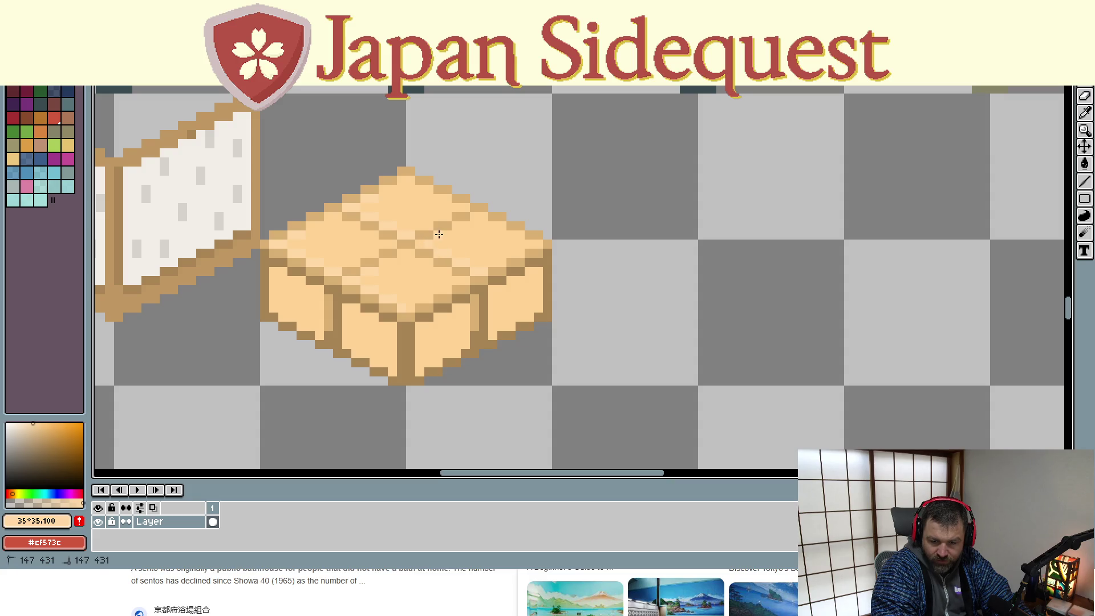
left_click_drag(446, 233, 447, 234)
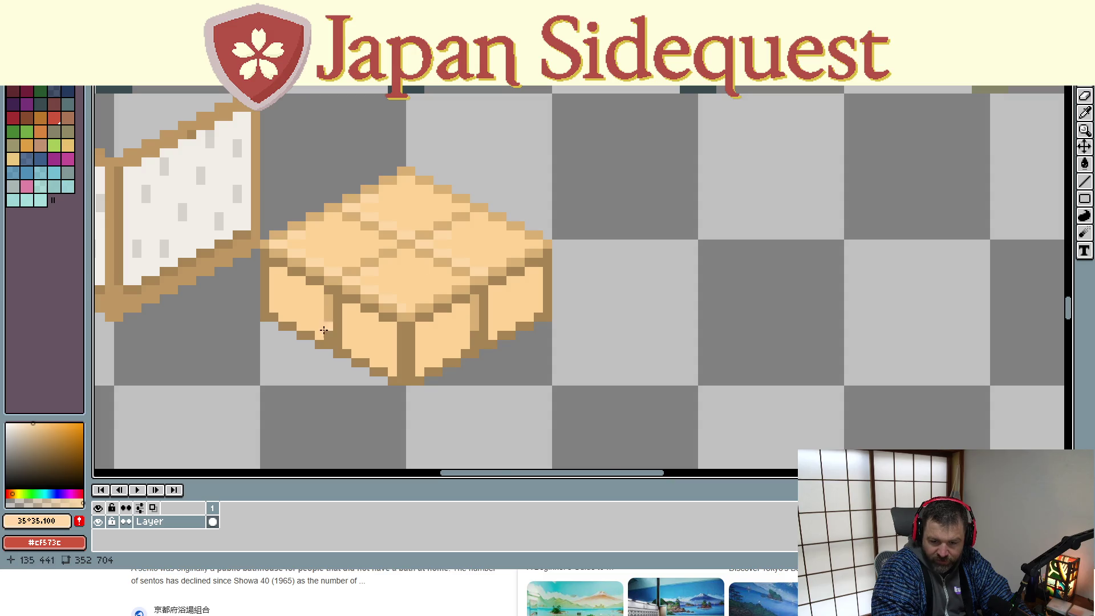
scroll(331, 388, "down", 2)
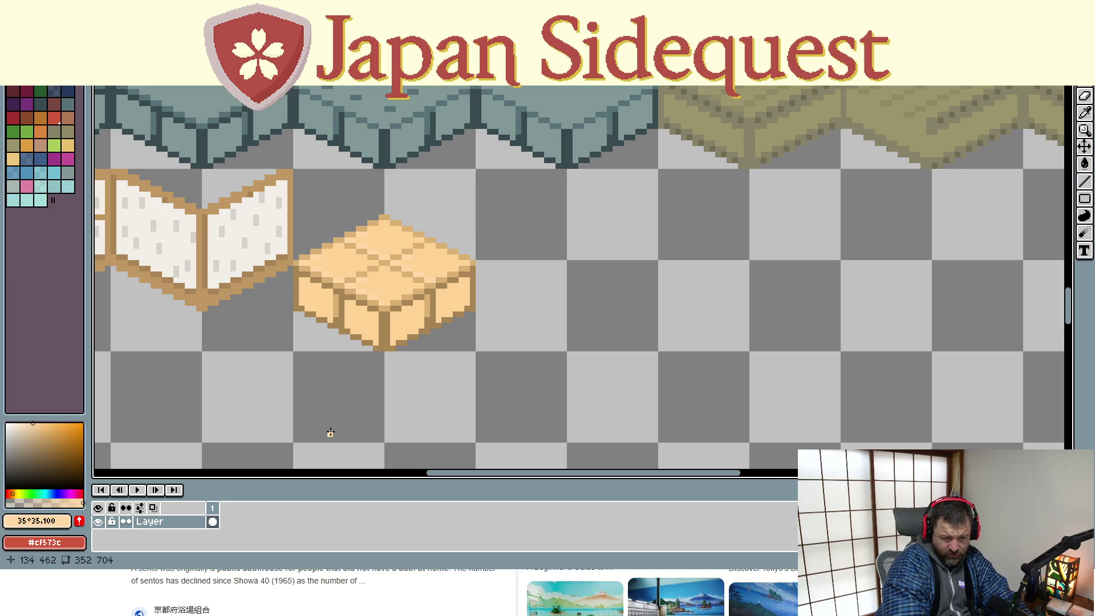
Bring the floor tile and shoji screens into view and undo the stray red stroke
mouse_move(330, 421)
left_mouse_down()
mouse_move(365, 396)
mouse_move(459, 384)
mouse_move(453, 434)
mouse_move(428, 438)
left_mouse_up()
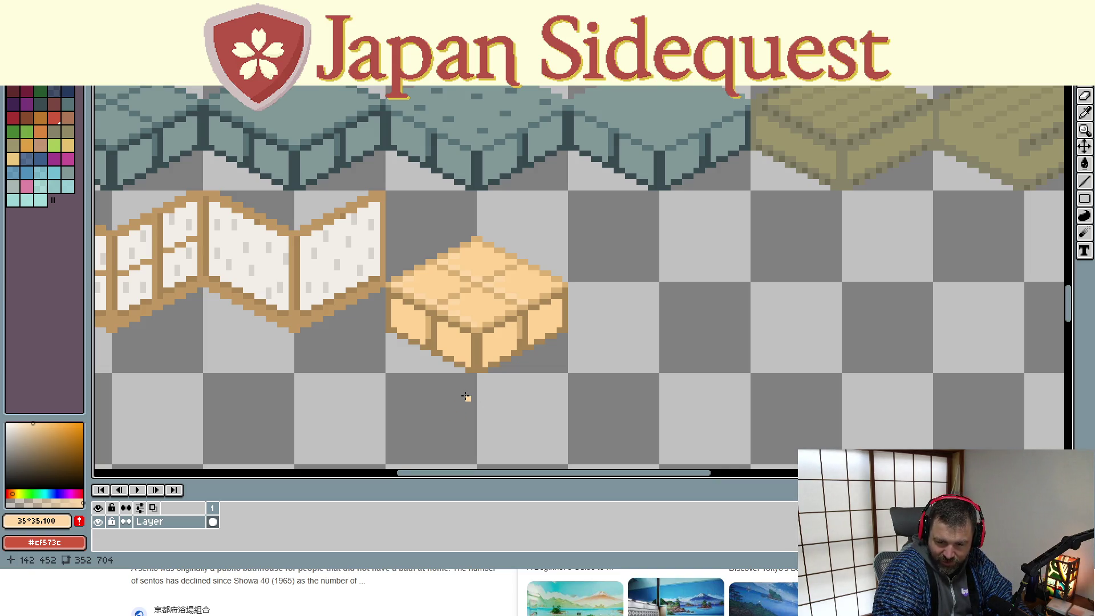
scroll(465, 396, "up", 1)
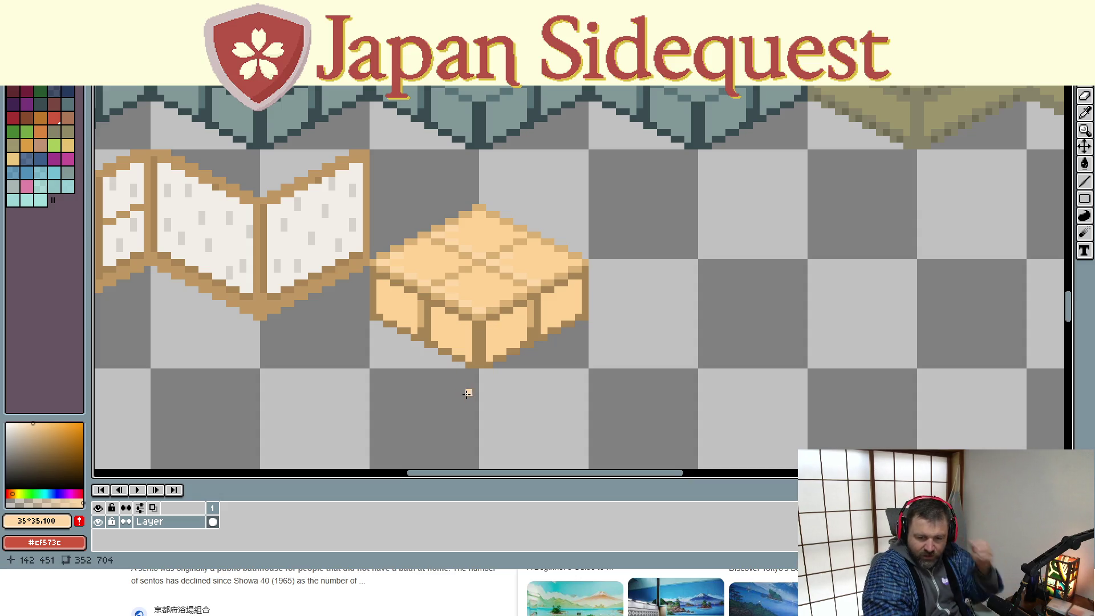
scroll(470, 405, "up", 1)
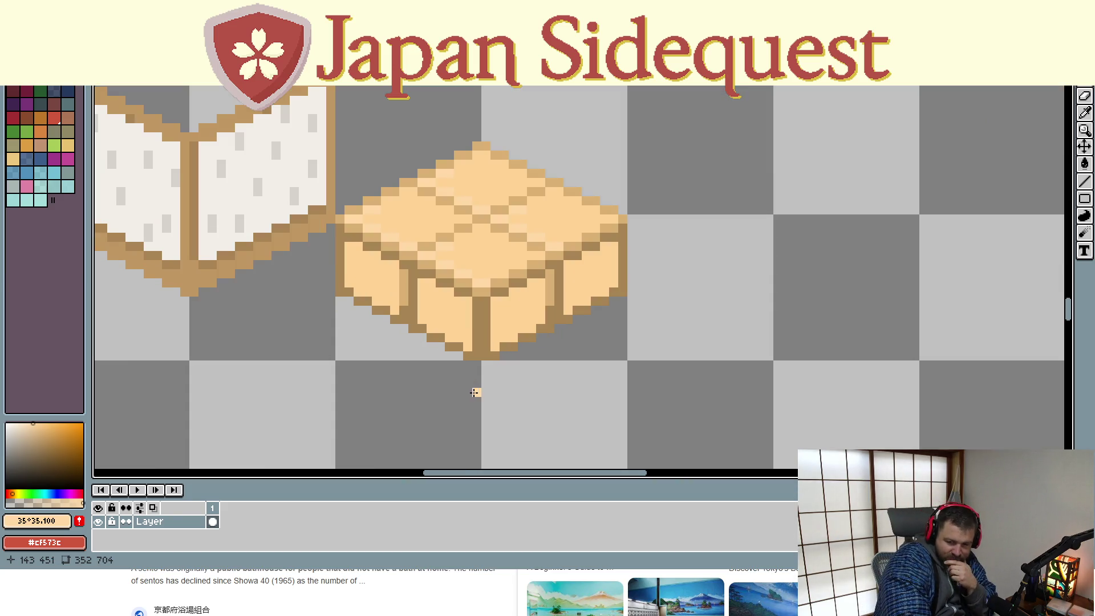
left_click_drag(474, 395, 27, 484)
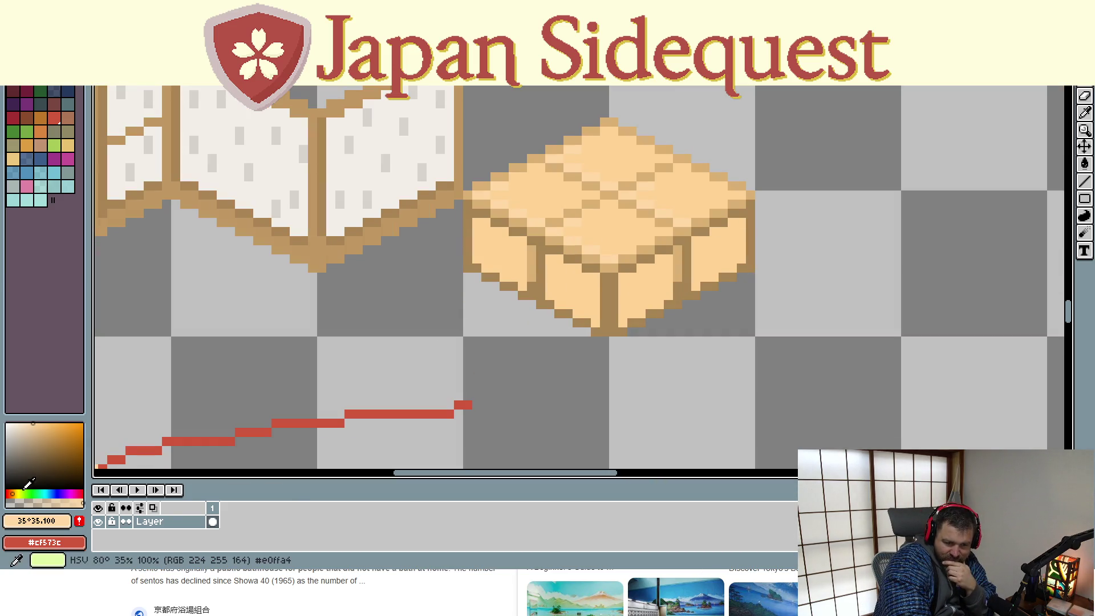
key("ctrl+z")
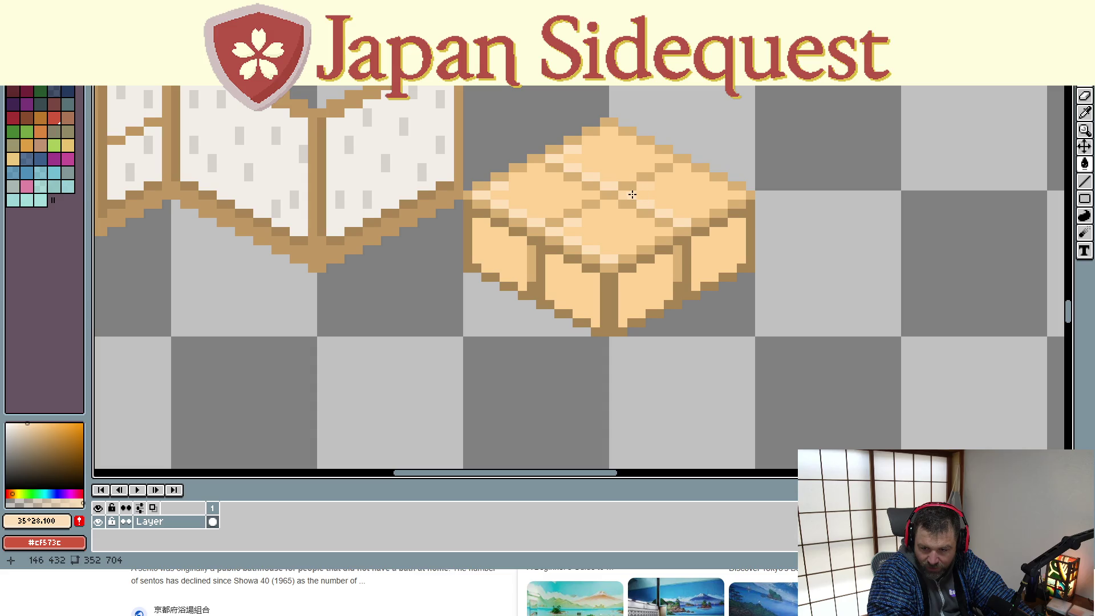
Zoom out over the spritesheet and switch to the rectangular marquee selection
scroll(540, 387, "down", 1)
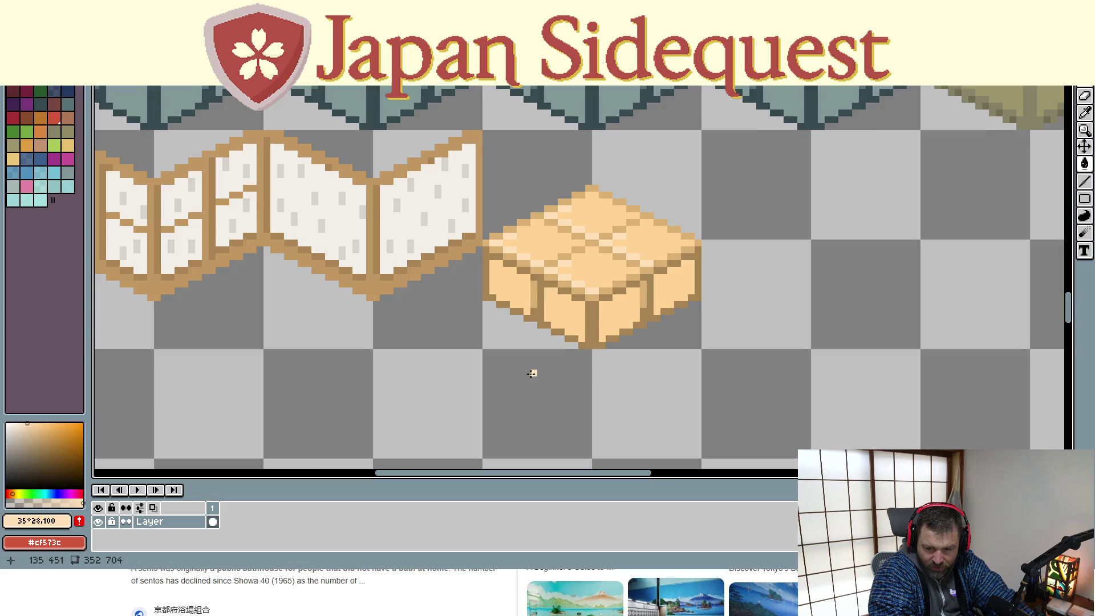
scroll(534, 373, "down", 1)
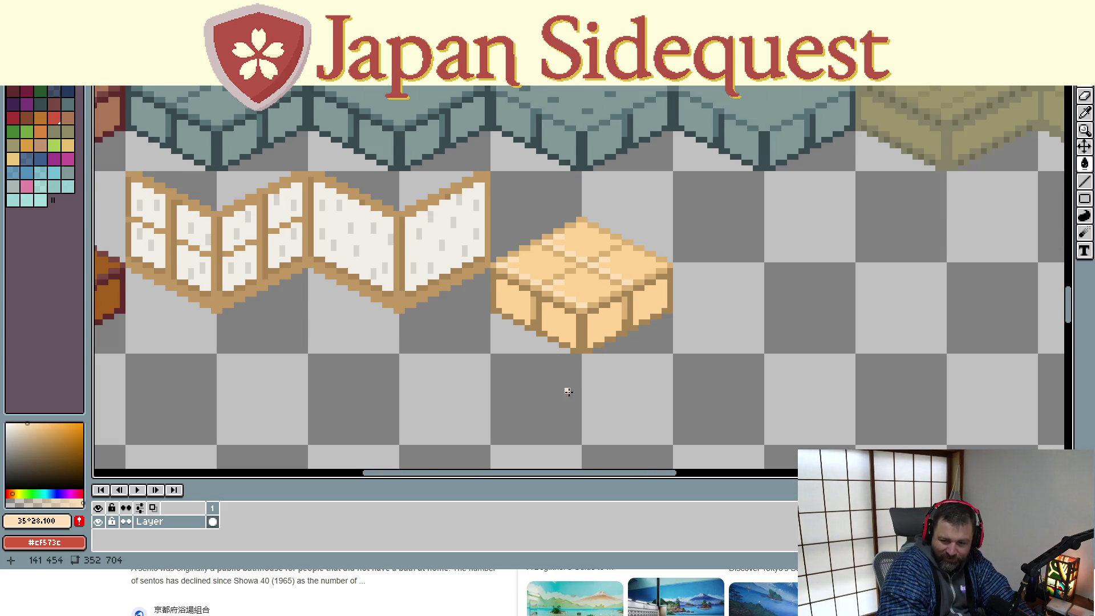
scroll(568, 391, "down", 1)
key("m")
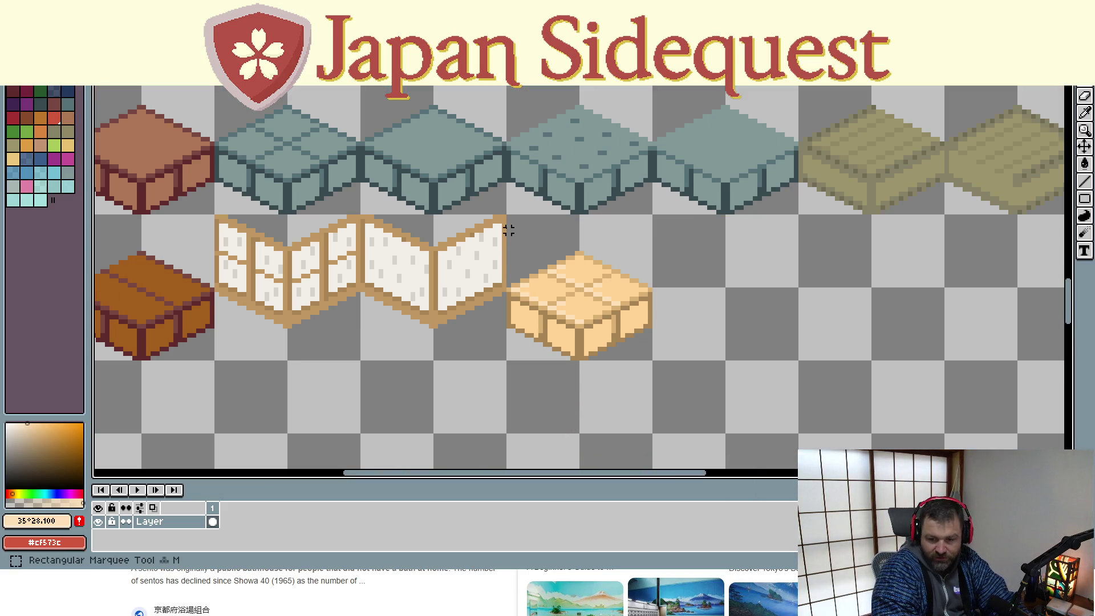
left_click_drag(508, 217, 650, 358)
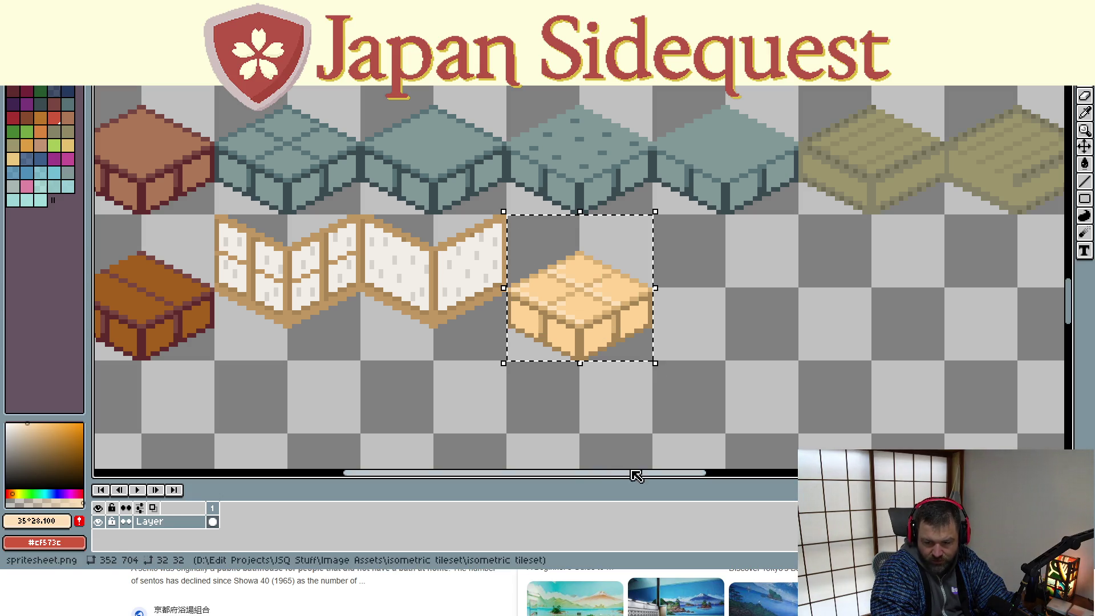
mouse_move(585, 308)
left_mouse_down()
mouse_move(650, 338)
mouse_move(668, 365)
mouse_move(660, 347)
left_mouse_up()
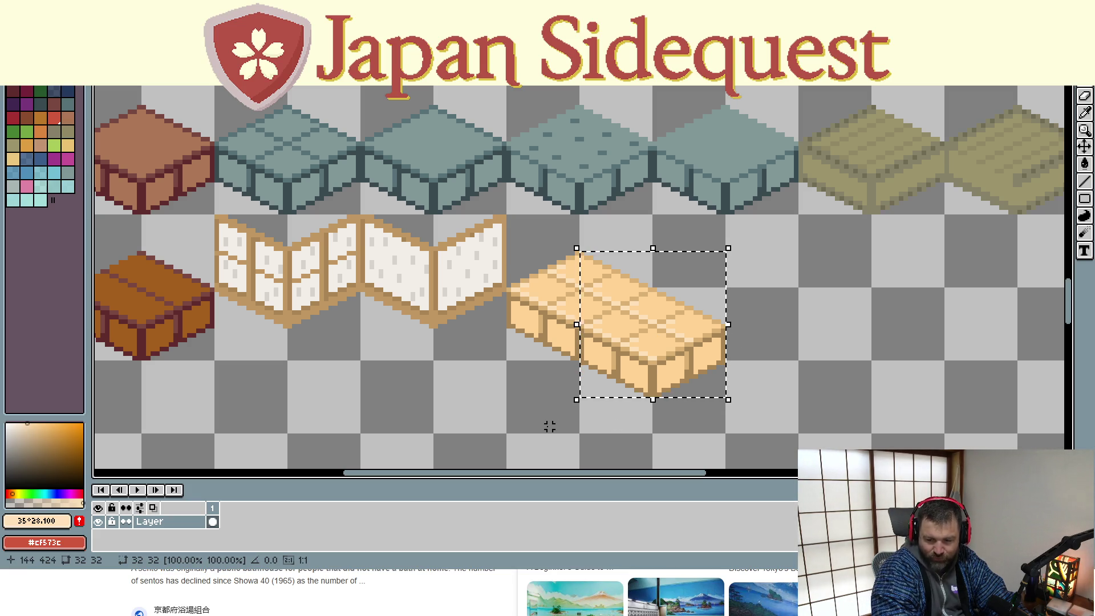
mouse_move(607, 325)
left_mouse_down()
mouse_move(560, 405)
mouse_move(530, 359)
mouse_move(582, 317)
mouse_move(580, 427)
mouse_move(582, 388)
left_mouse_up()
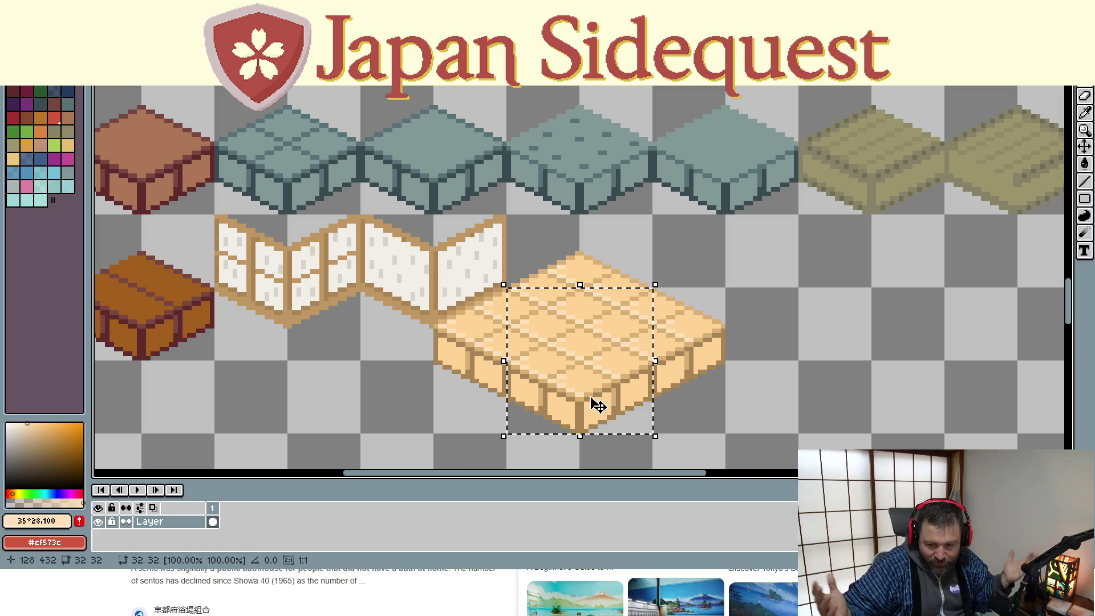
key("ctrl+z")
key("ctrl+z")
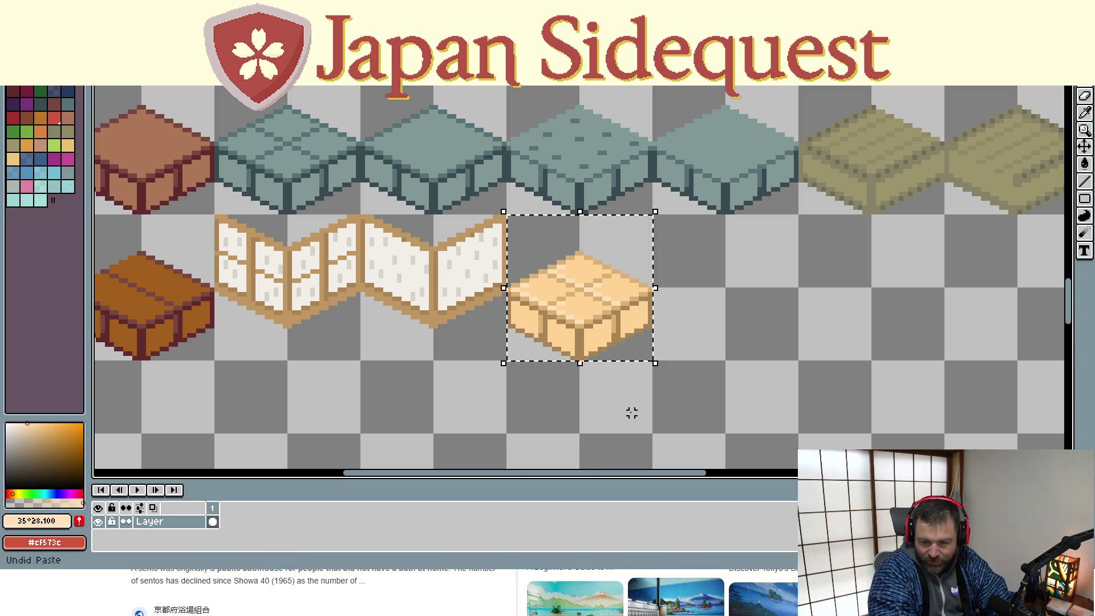
left_click(686, 371)
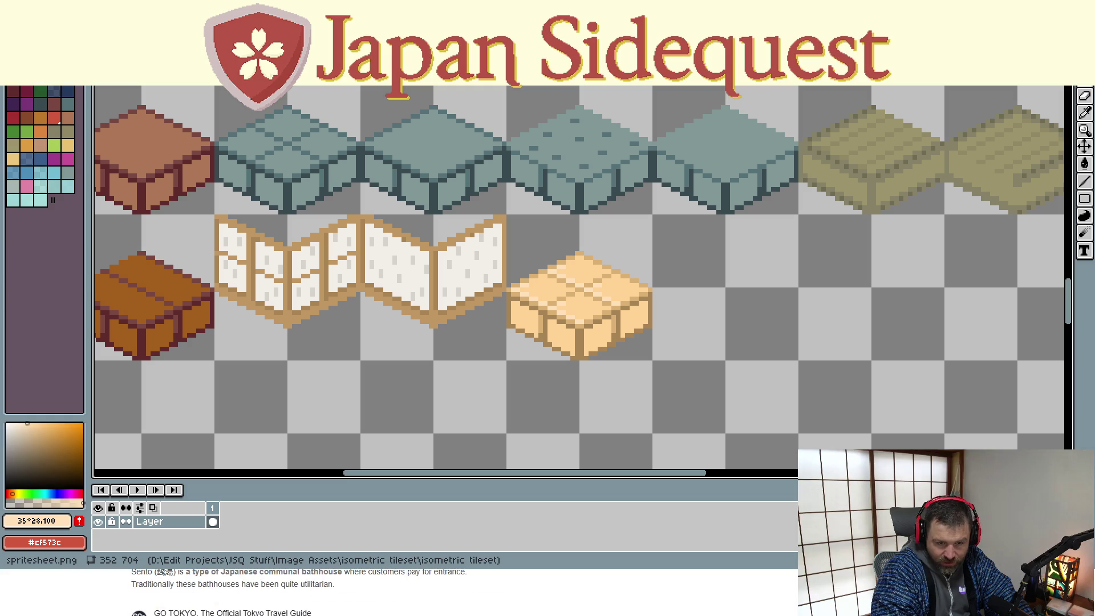
Scroll around the spritesheet to review the finished floor tile and the reference images below
scroll(399, 593, "down", 3)
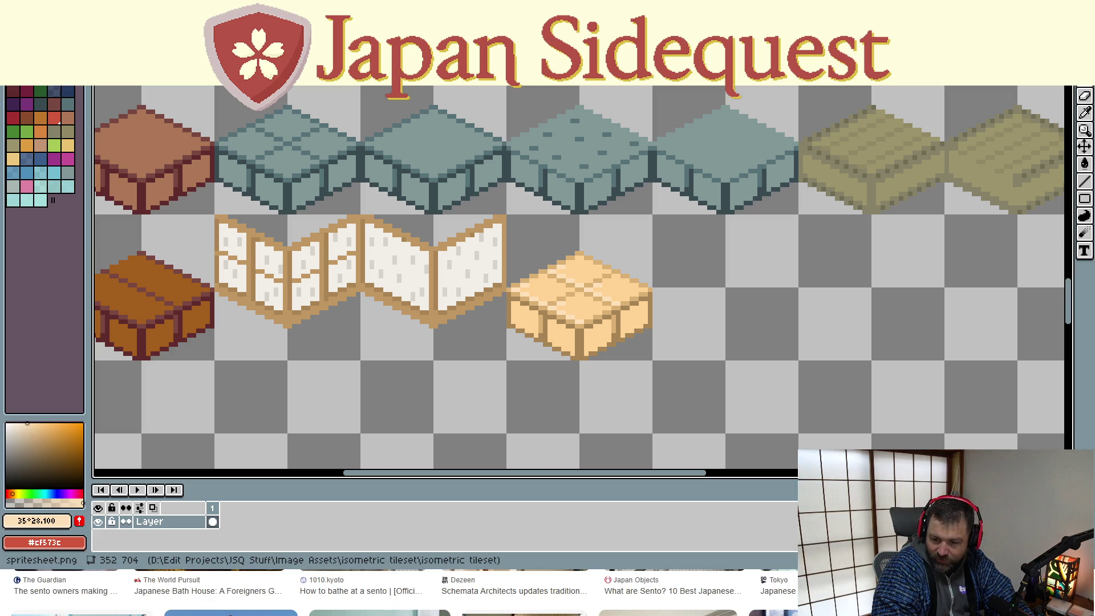
scroll(392, 590, "right", 3)
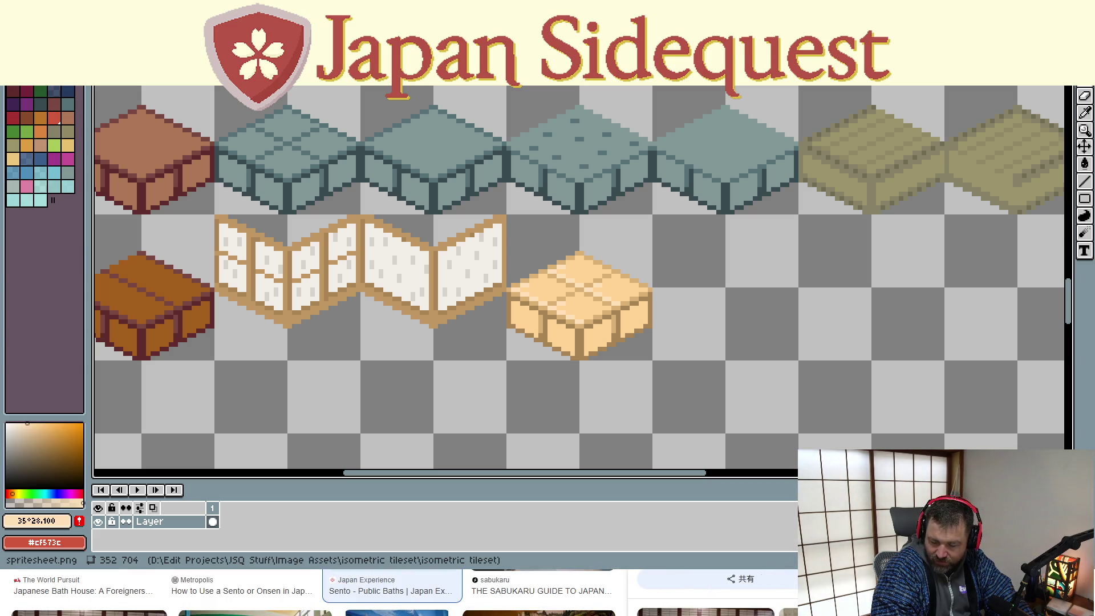
scroll(392, 594, "down", 2)
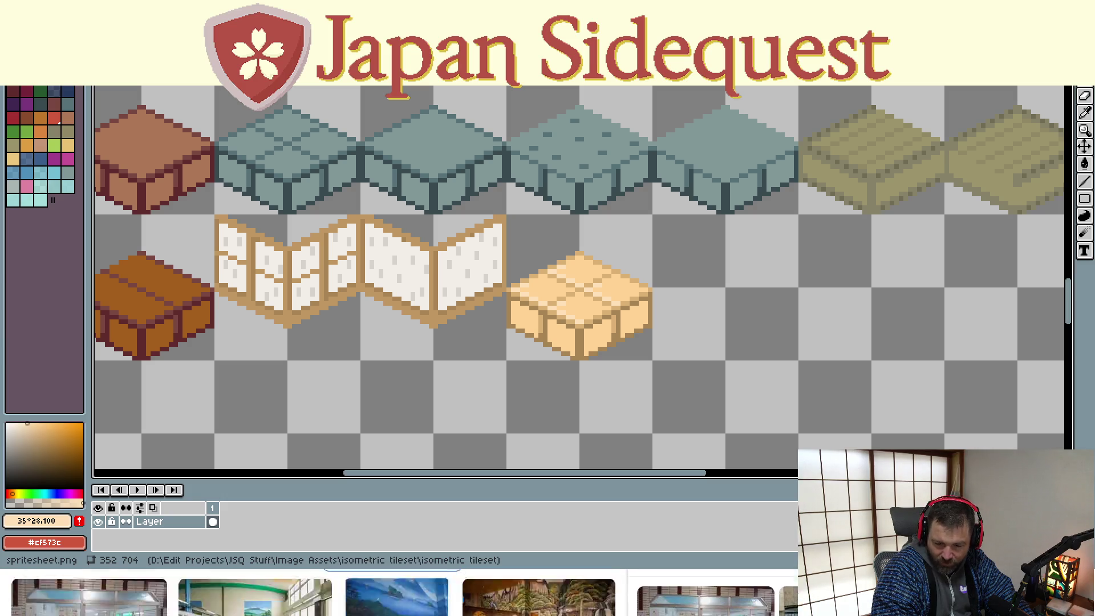
scroll(392, 593, "up", 2)
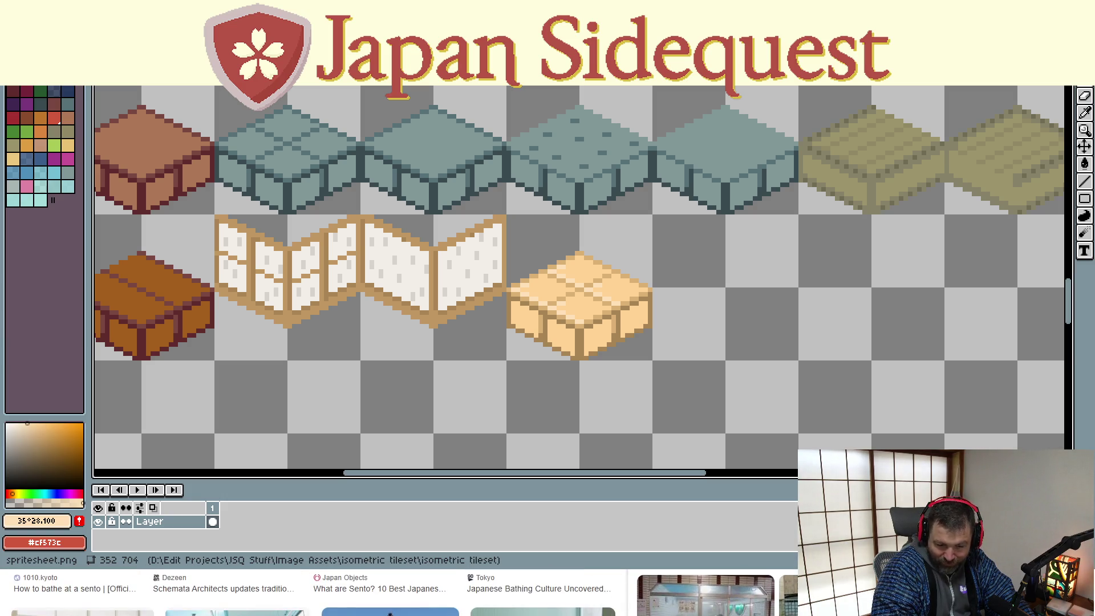
scroll(392, 593, "down", 2)
scroll(392, 593, "up", 2)
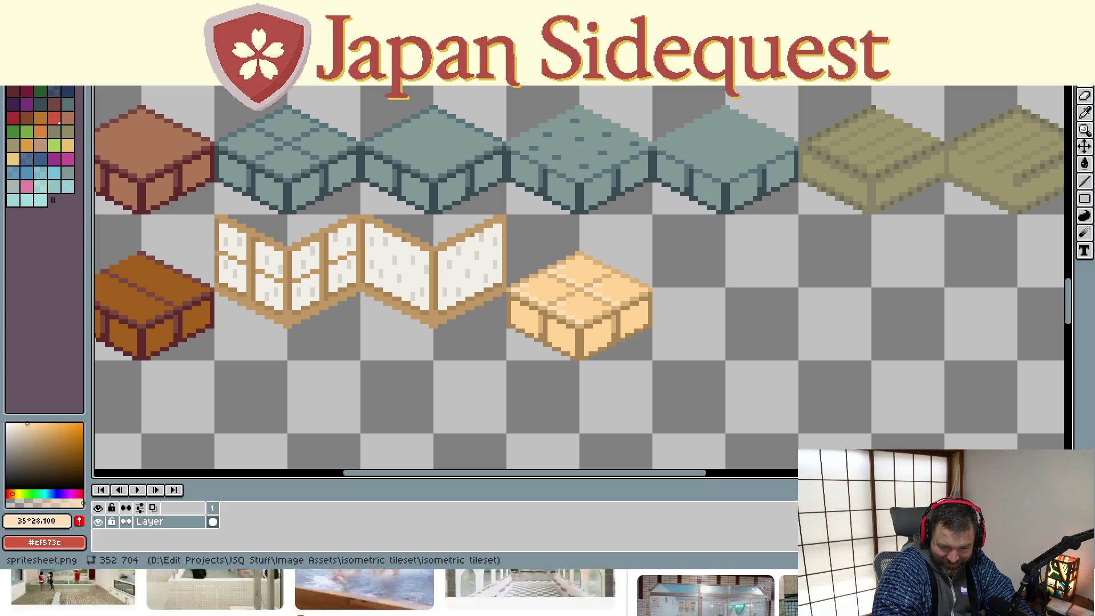
scroll(313, 592, "down", 2)
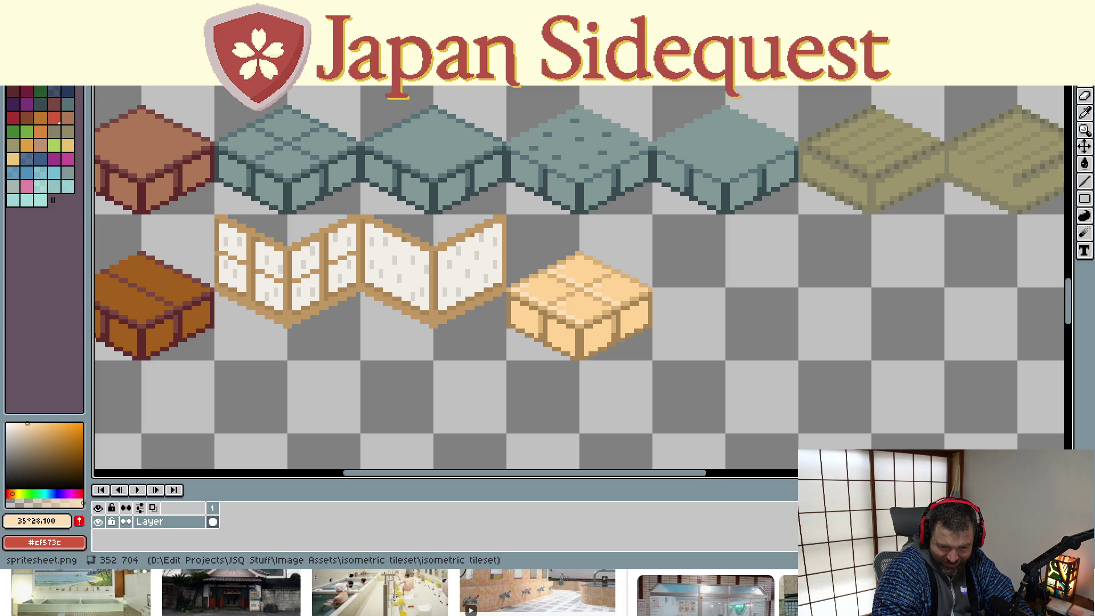
scroll(314, 592, "down", 2)
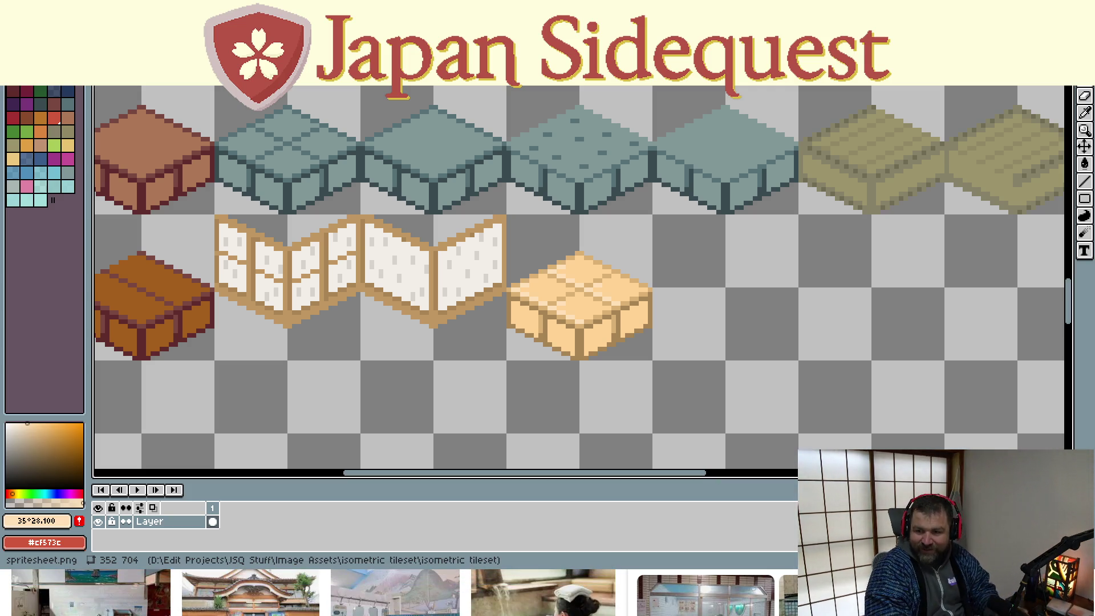
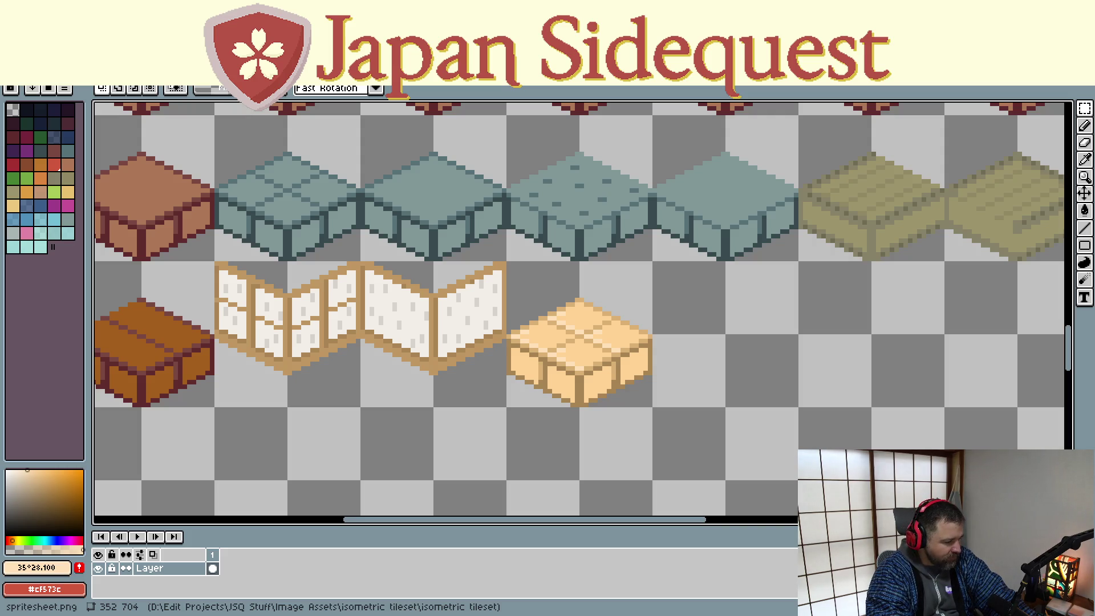
Copy the tan wooden block, drop it flush against the original's right side, and zoom in
key("alt+Tab")
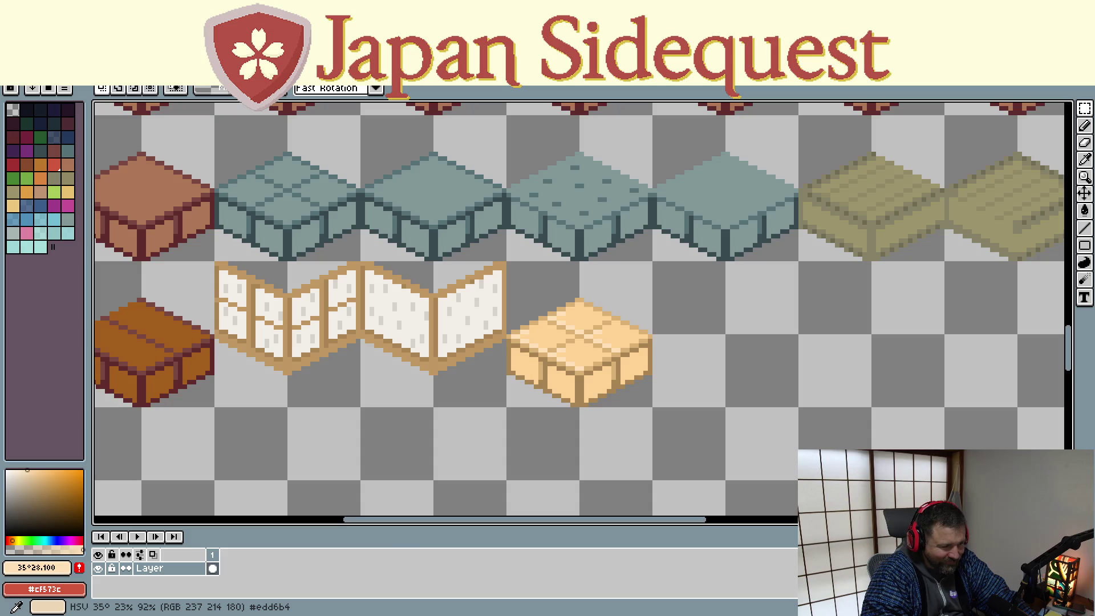
mouse_move(501, 256)
left_mouse_down()
mouse_move(221, 303)
mouse_move(250, 308)
mouse_move(385, 438)
left_mouse_up()
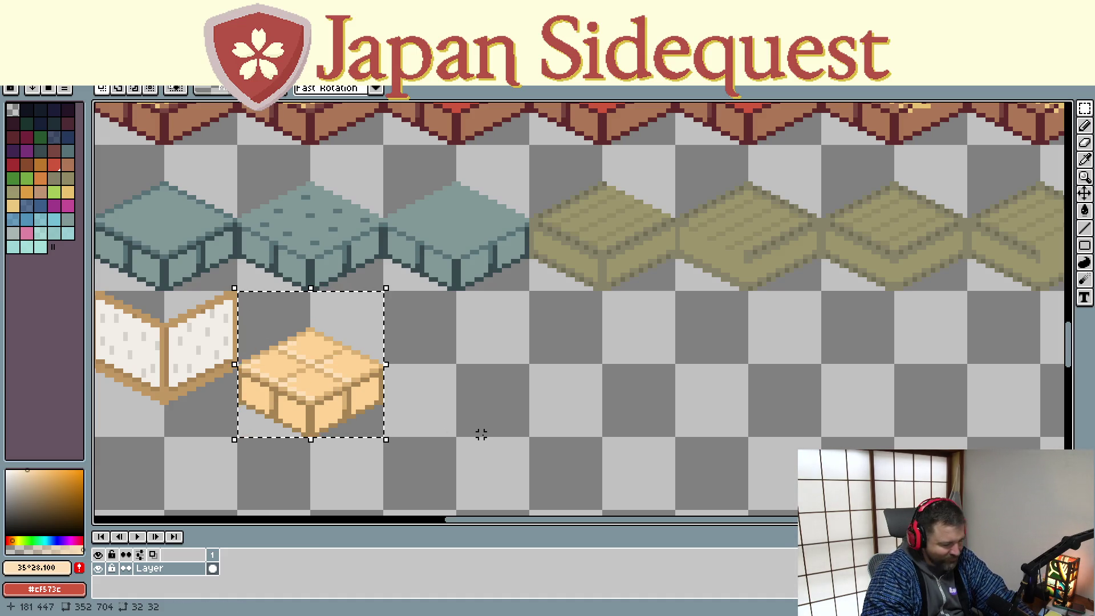
left_click_drag(293, 367, 442, 366)
left_click(594, 421)
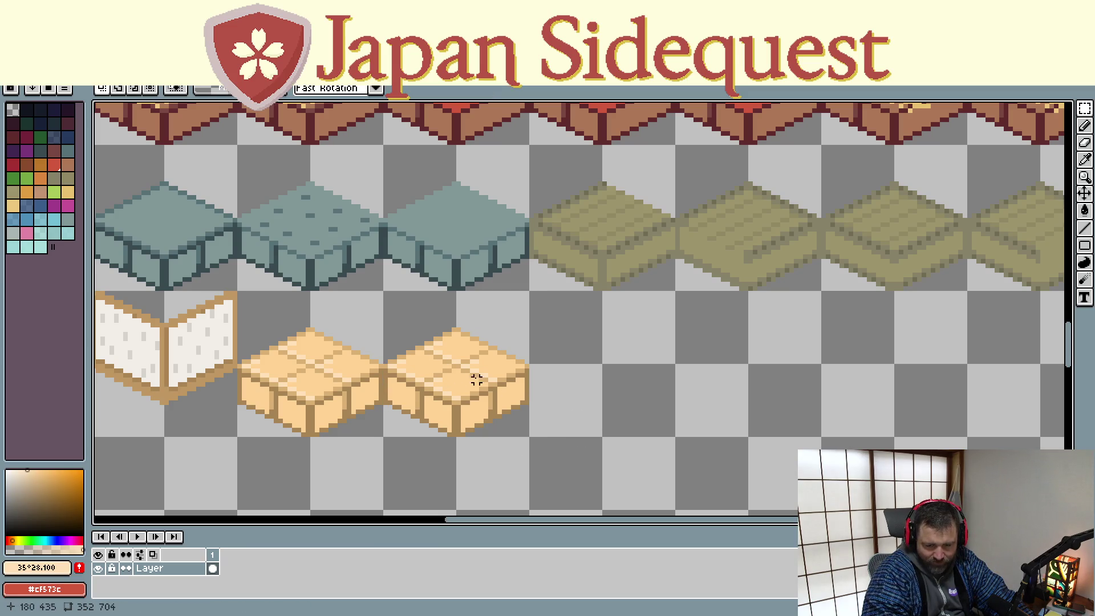
scroll(458, 361, "up", 1)
left_click_drag(469, 386, 453, 302)
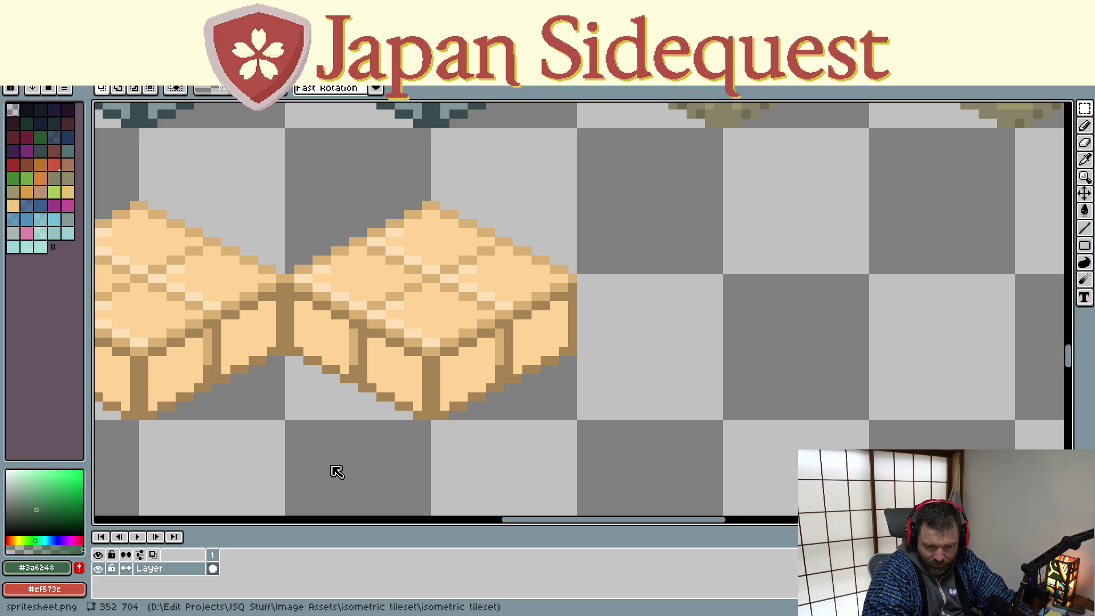
Bucket-fill the copy's four top panels and the cream seam pixels with dark green #3a6243
key("g")
left_click(435, 336)
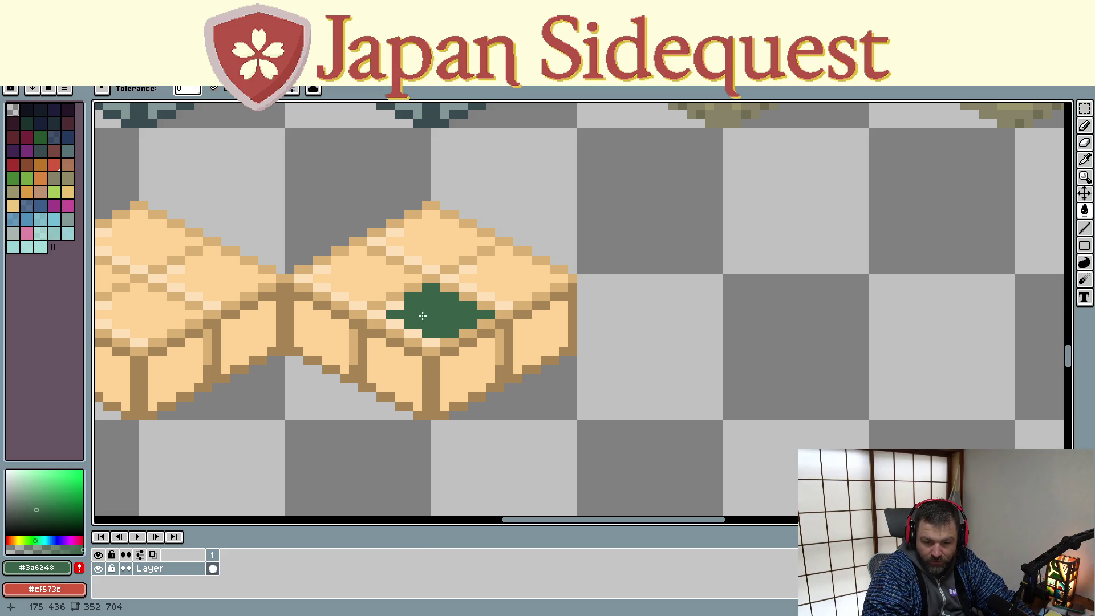
left_click(373, 293)
left_click(434, 258)
left_click(501, 276)
left_click(467, 272)
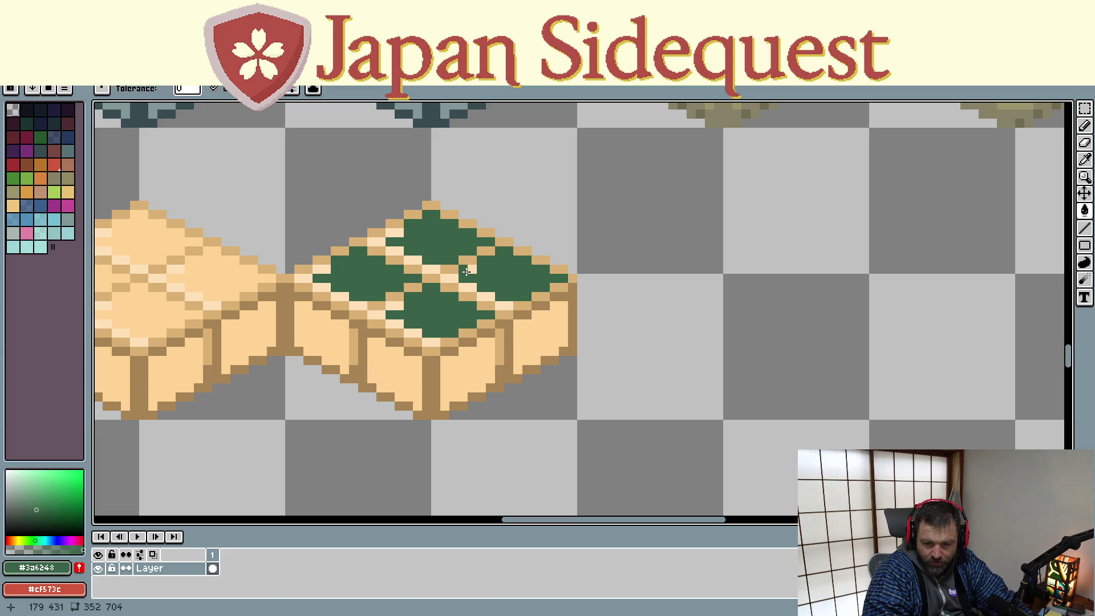
mouse_move(461, 276)
left_mouse_down()
mouse_move(505, 304)
mouse_move(453, 269)
mouse_move(372, 241)
mouse_move(397, 235)
mouse_move(364, 280)
mouse_move(325, 269)
mouse_move(300, 277)
mouse_move(376, 315)
mouse_move(402, 308)
mouse_move(390, 307)
mouse_move(399, 324)
mouse_move(429, 340)
left_mouse_up()
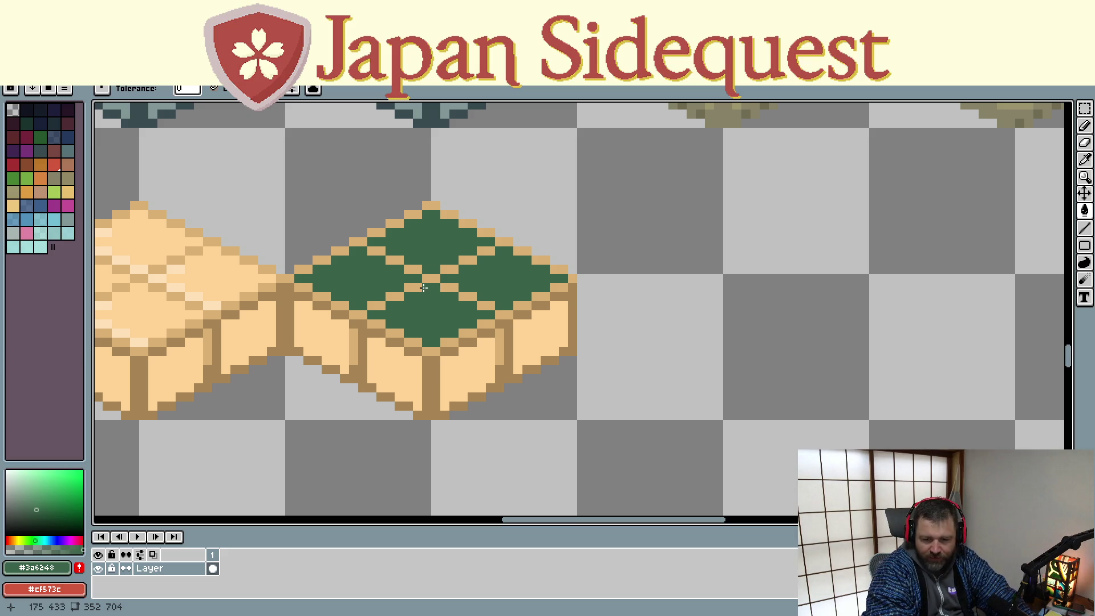
Paint over several tan cross pixels in green, then sample the tan #dbb073 from the block
mouse_move(423, 288)
left_mouse_down()
mouse_move(393, 292)
mouse_move(386, 319)
left_mouse_up()
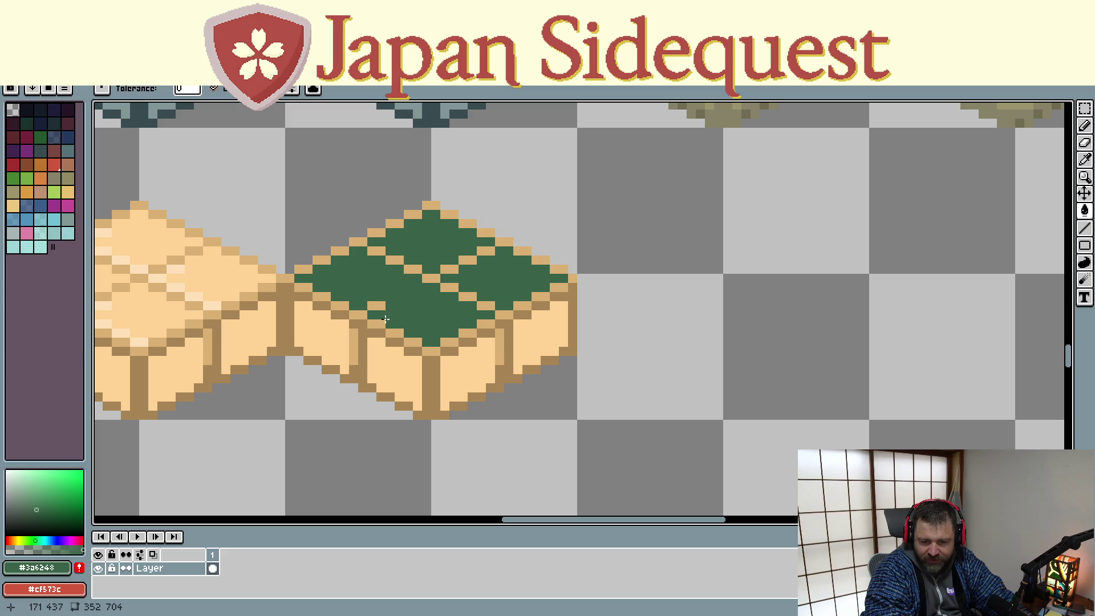
left_click(376, 306)
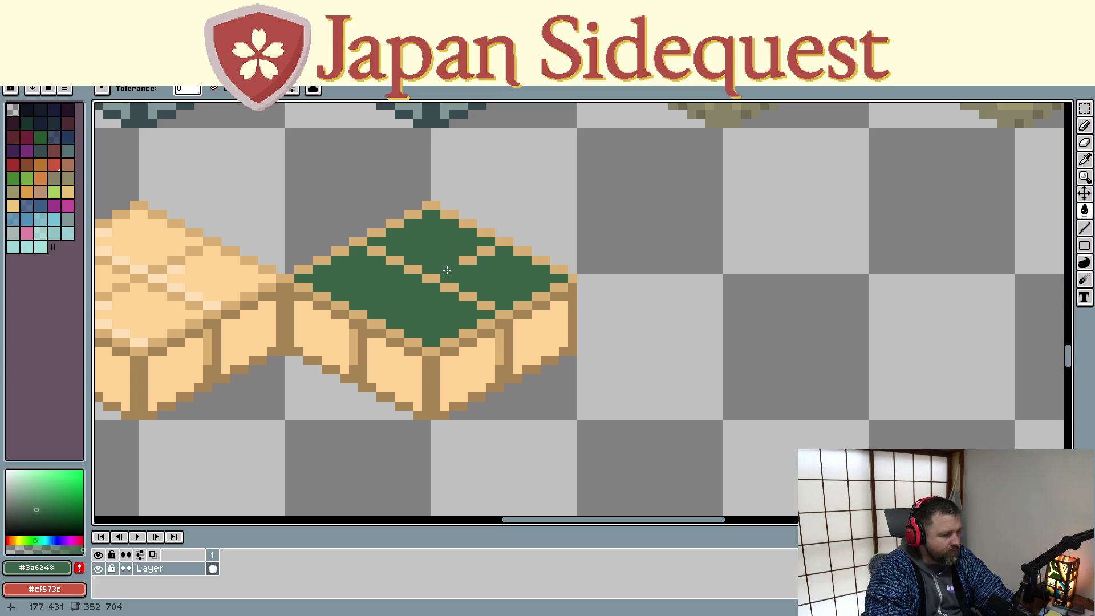
left_click(478, 251)
left_click(468, 260)
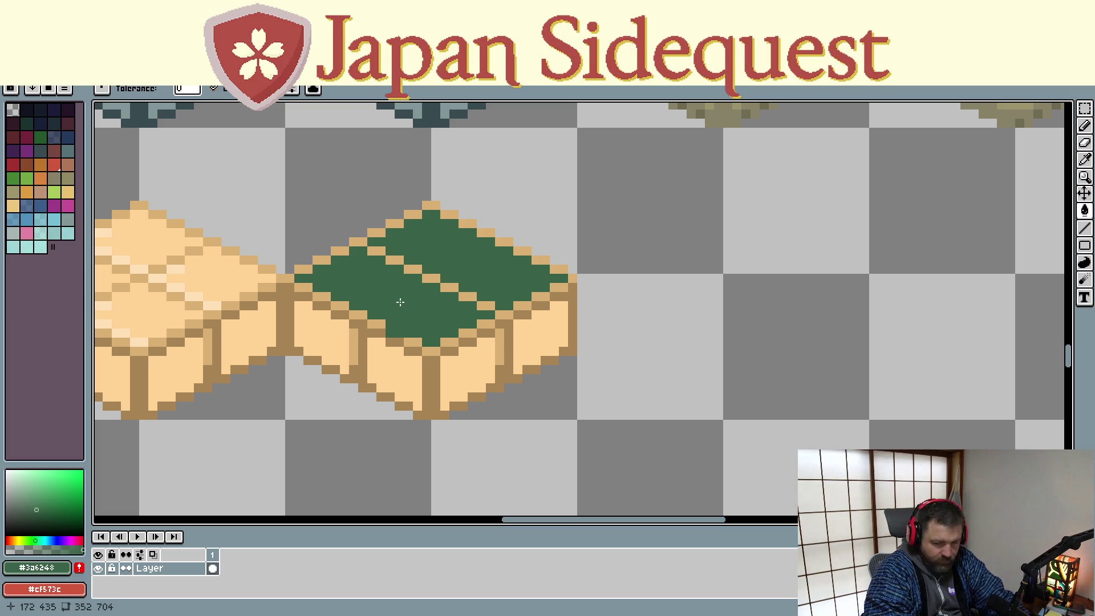
key("i")
left_click(398, 329)
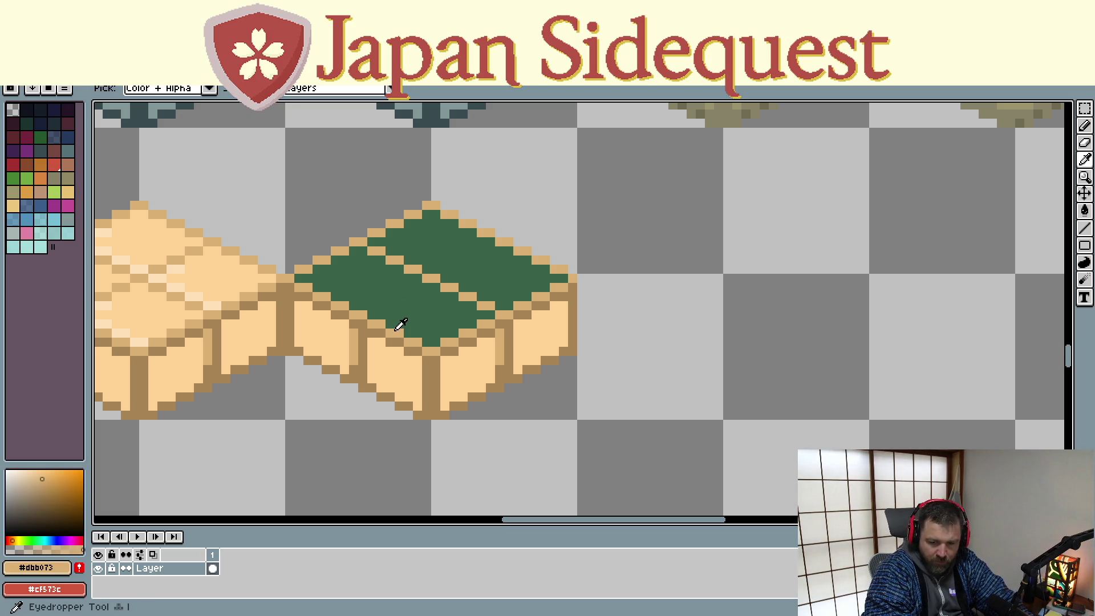
Draw tan diagonal pencil lines across the green top to form a lattice of small panels
key("b")
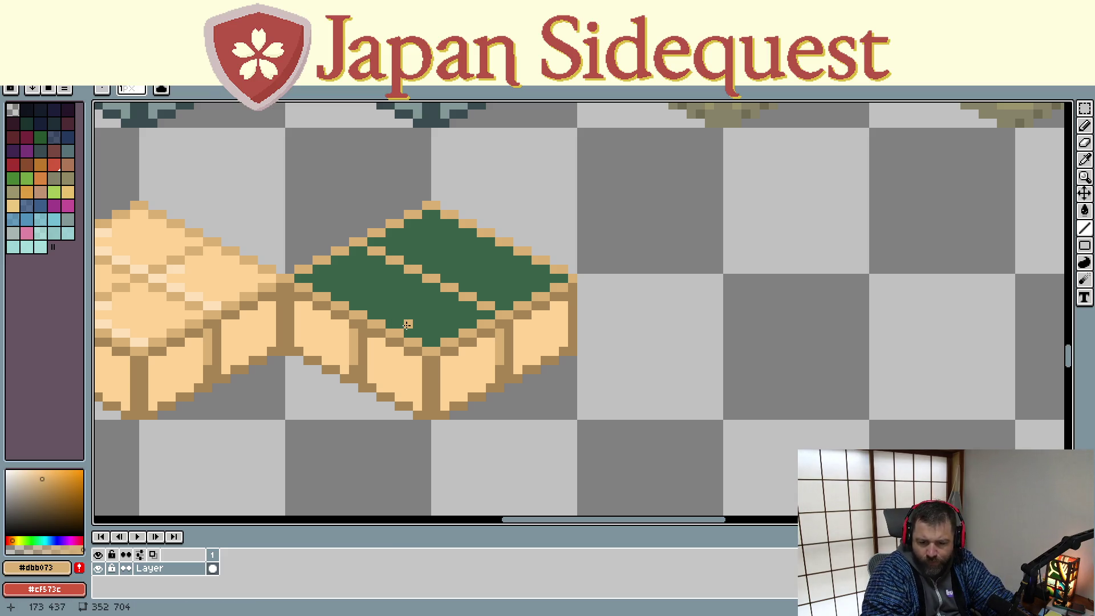
left_click_drag(407, 324, 456, 306)
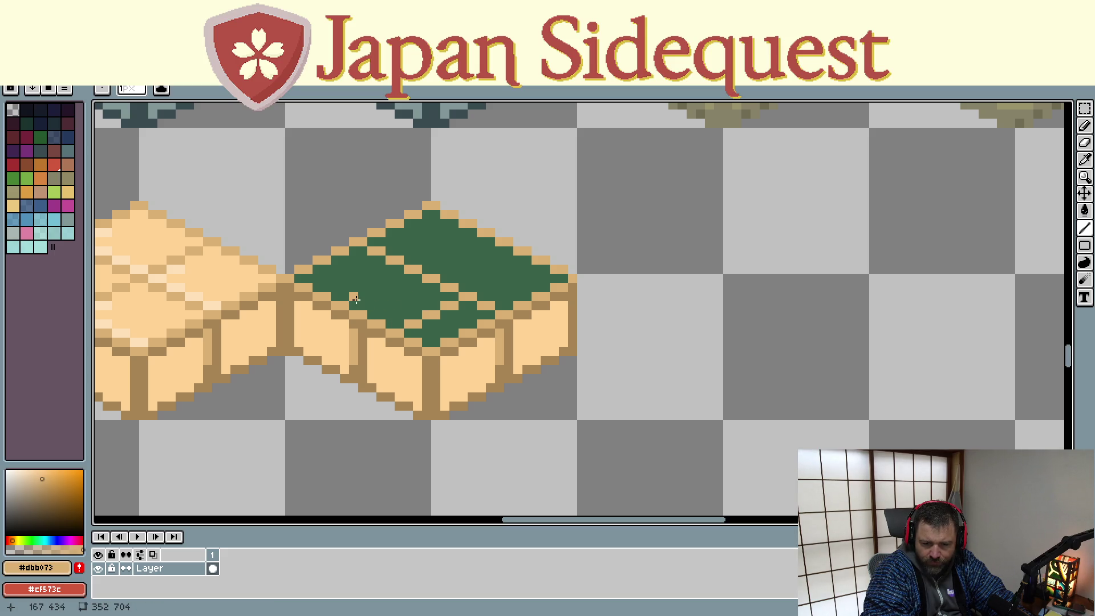
mouse_move(353, 296)
left_mouse_down()
mouse_move(405, 276)
mouse_move(394, 278)
left_mouse_up()
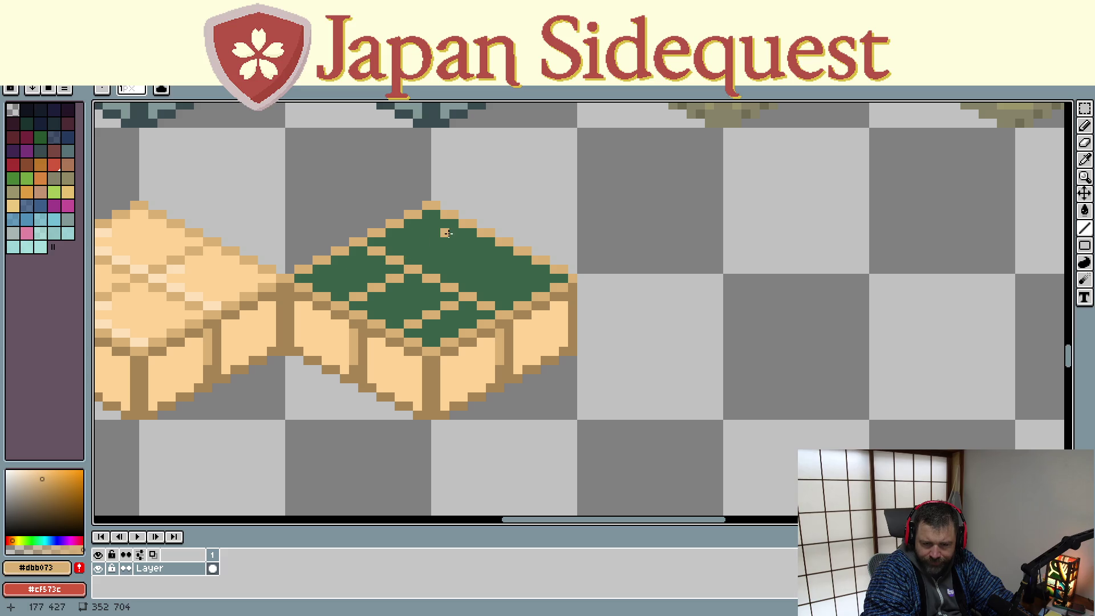
left_click_drag(412, 231, 452, 250)
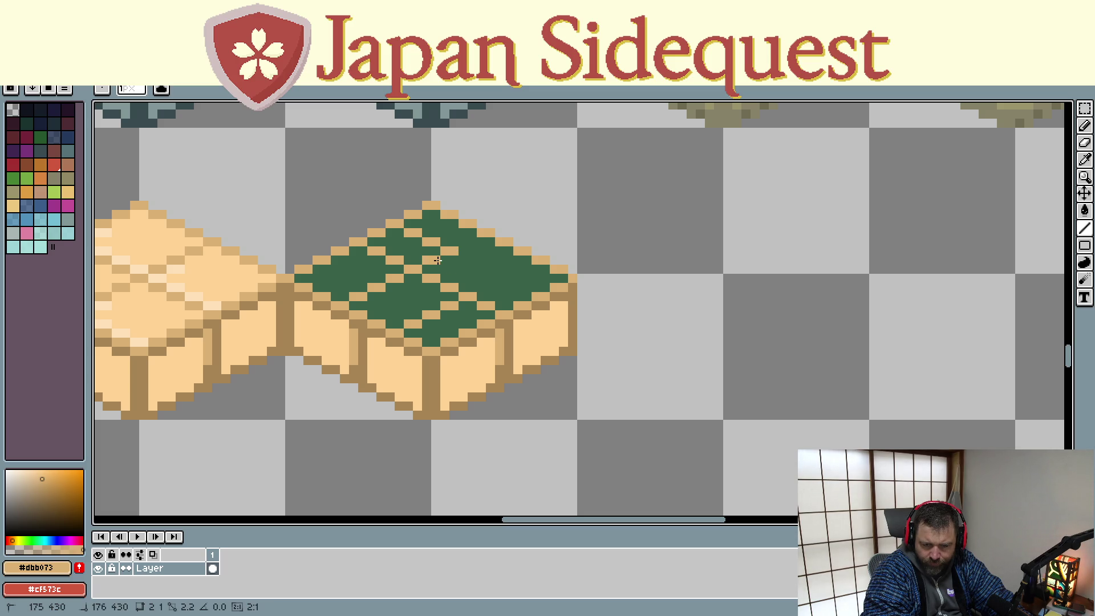
left_click(467, 241)
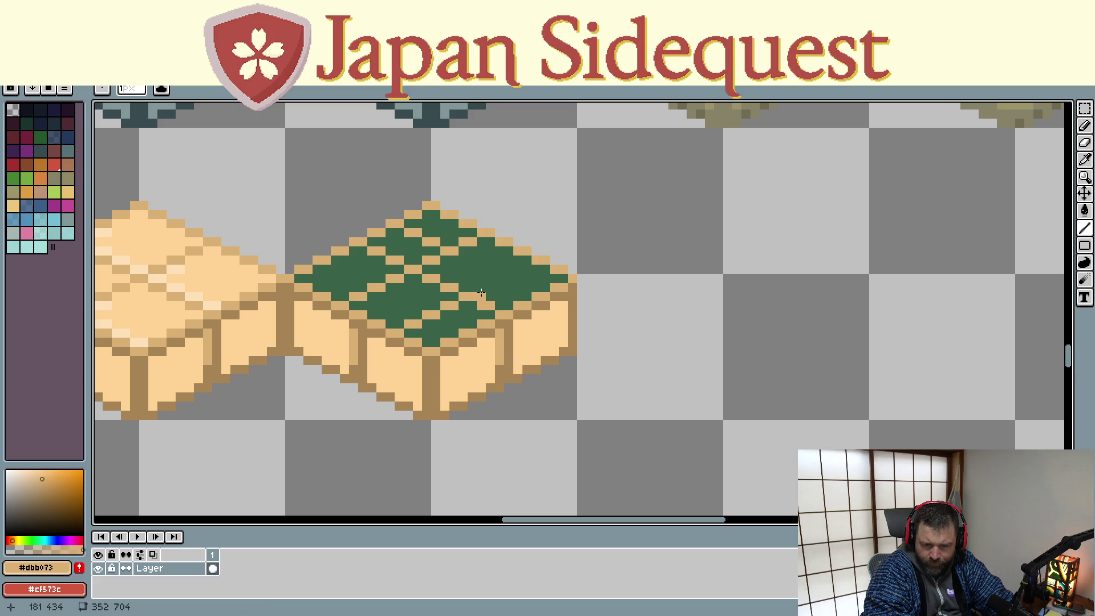
left_click_drag(465, 261, 524, 288)
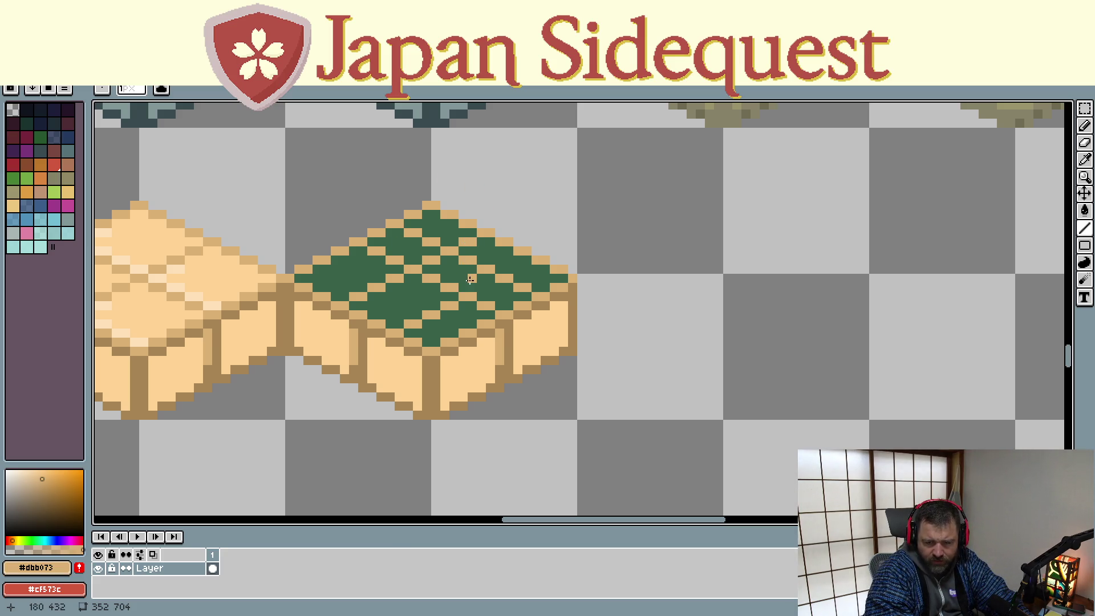
Sample the dark green from the block top and switch to a slightly lighter green
key("i")
left_click(468, 278)
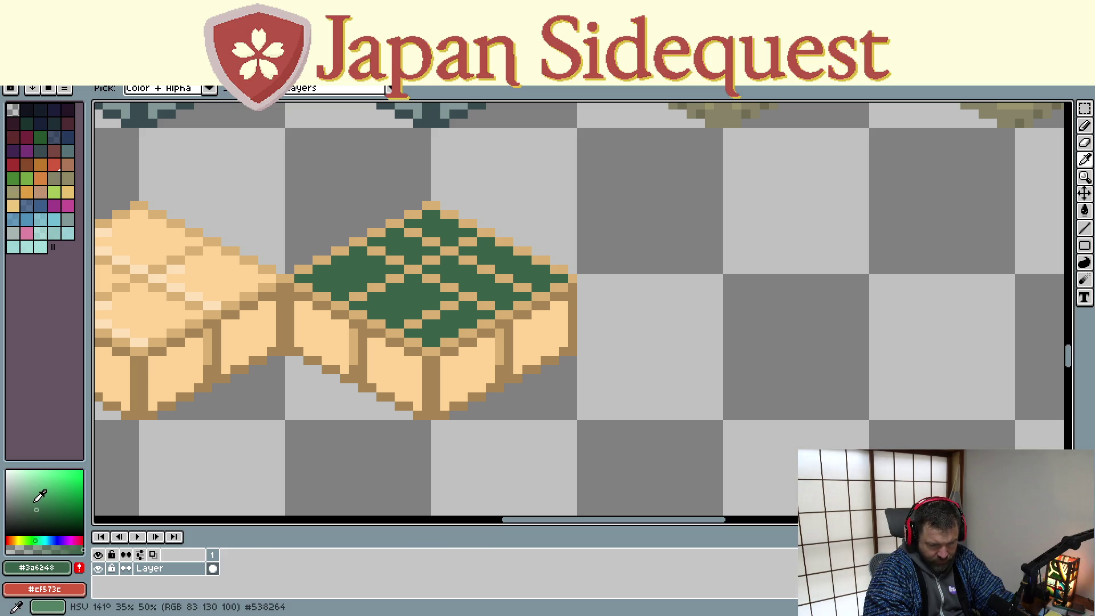
left_click(42, 487)
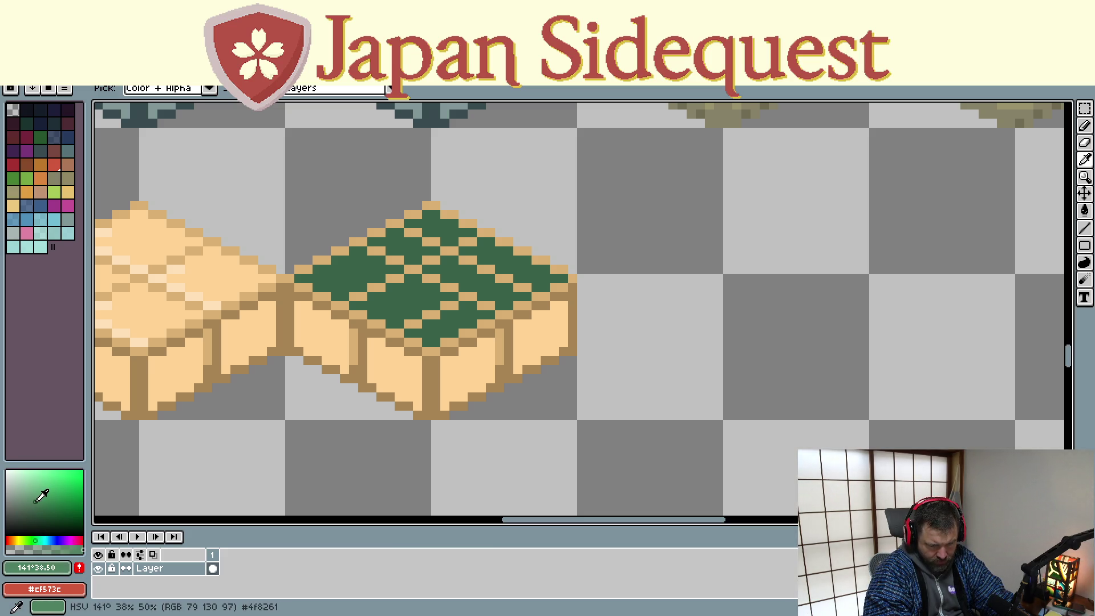